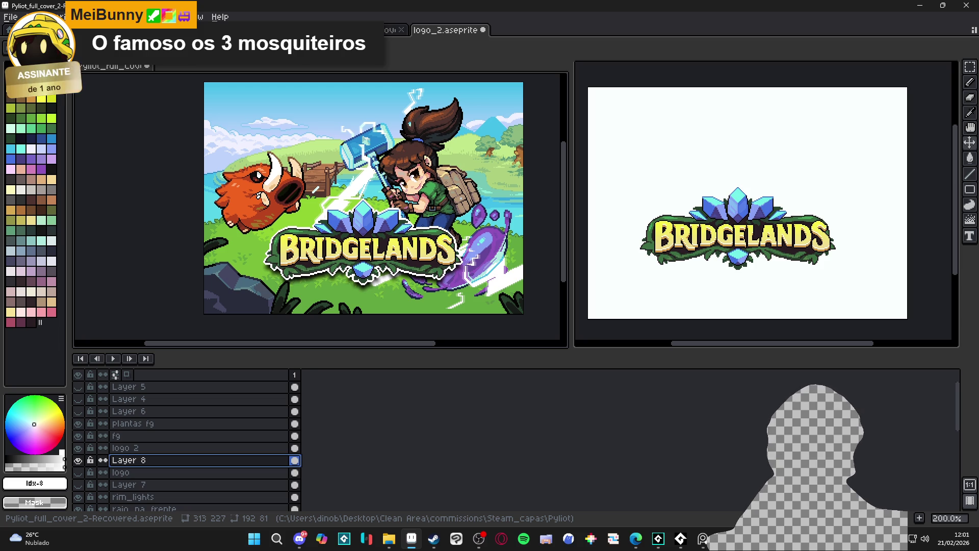
# Flick the logo and foreground plants layers to compare, leaving plantas fg active.
pyautogui.hotkey('alt', 'Tab')
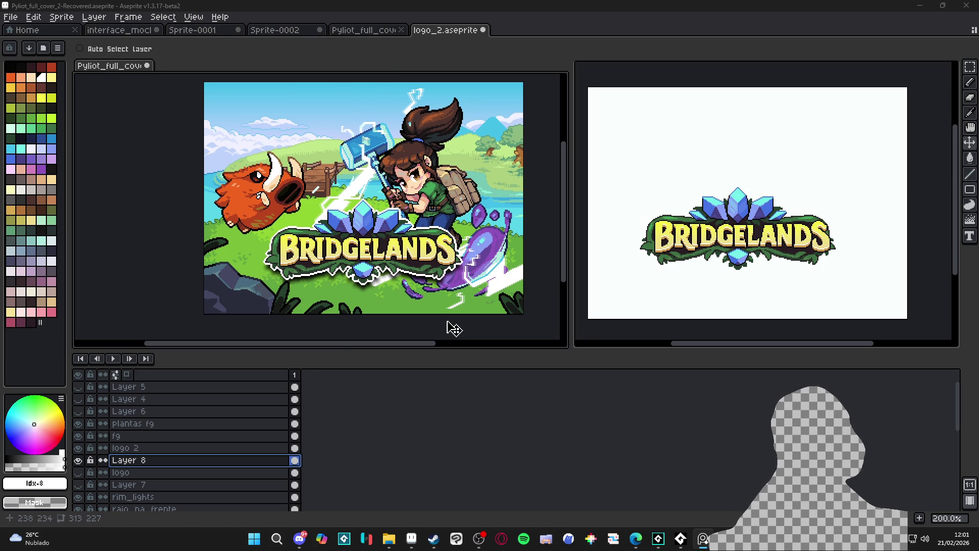
pyautogui.doubleClick(78, 446)
pyautogui.doubleClick(82, 436)
pyautogui.doubleClick(78, 424)
pyautogui.doubleClick(78, 424)
pyautogui.click(120, 424)
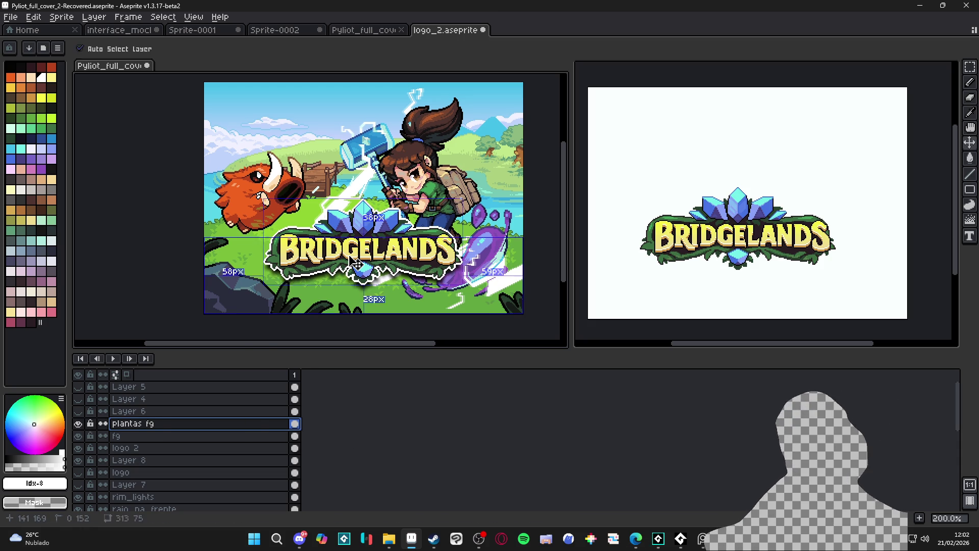
# Make logo 2 active and toggle it against neighbouring layers, ending with it shown.
pyautogui.click(143, 447)
pyautogui.click(79, 449)
pyautogui.click(79, 449)
pyautogui.click(79, 461)
pyautogui.click(79, 461)
pyautogui.click(79, 449)
pyautogui.click(79, 448)
pyautogui.click(78, 436)
pyautogui.click(78, 435)
pyautogui.click(79, 449)
pyautogui.click(79, 449)
pyautogui.click(79, 459)
pyautogui.click(79, 459)
pyautogui.click(80, 459)
pyautogui.click(79, 459)
pyautogui.click(79, 448)
pyautogui.click(79, 449)
# Put logo 2 and Layer 8 into a new group, Group 1.
pyautogui.click(131, 449)
pyautogui.keyDown('shift'); pyautogui.click(133, 460); pyautogui.keyUp('shift')
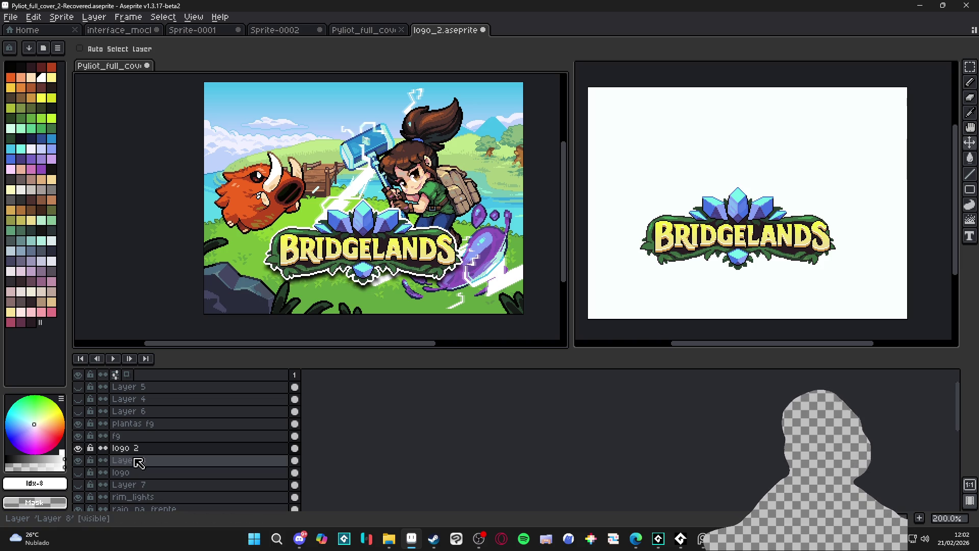
pyautogui.rightClick(139, 451)
pyautogui.moveTo(163, 446)
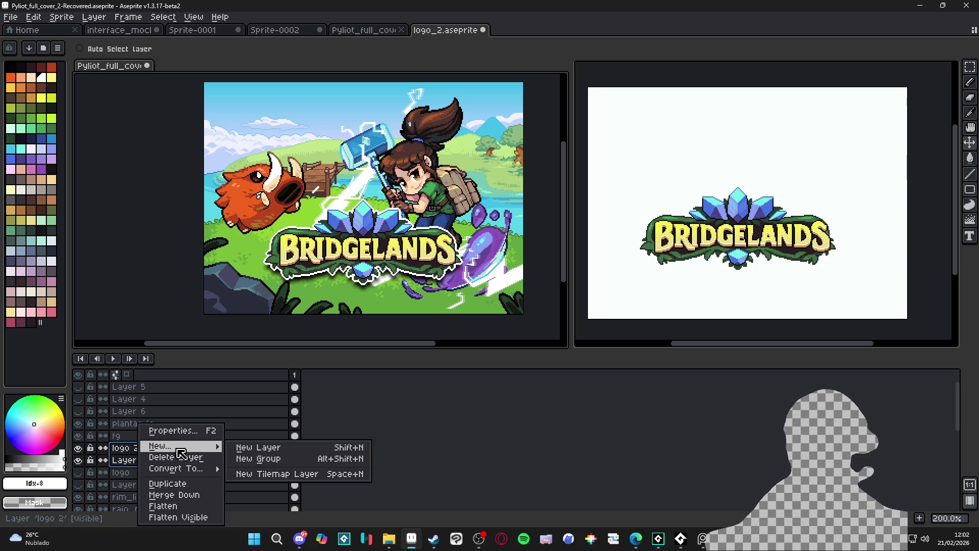
pyautogui.click(235, 461)
# Collapse Group 1 and blink its visibility, leaving the crystal logo shown.
pyautogui.click(103, 448)
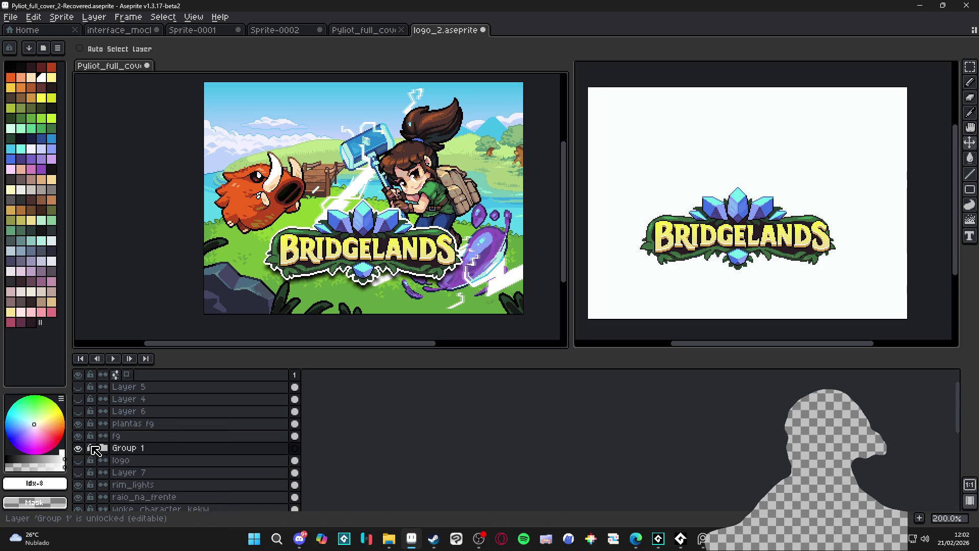
pyautogui.click(78, 449)
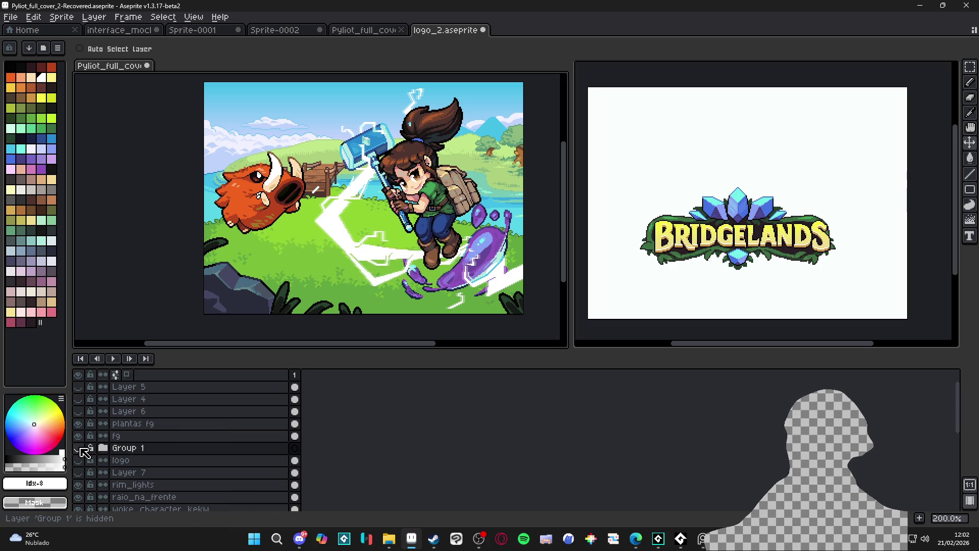
pyautogui.click(79, 448)
pyautogui.click(80, 448)
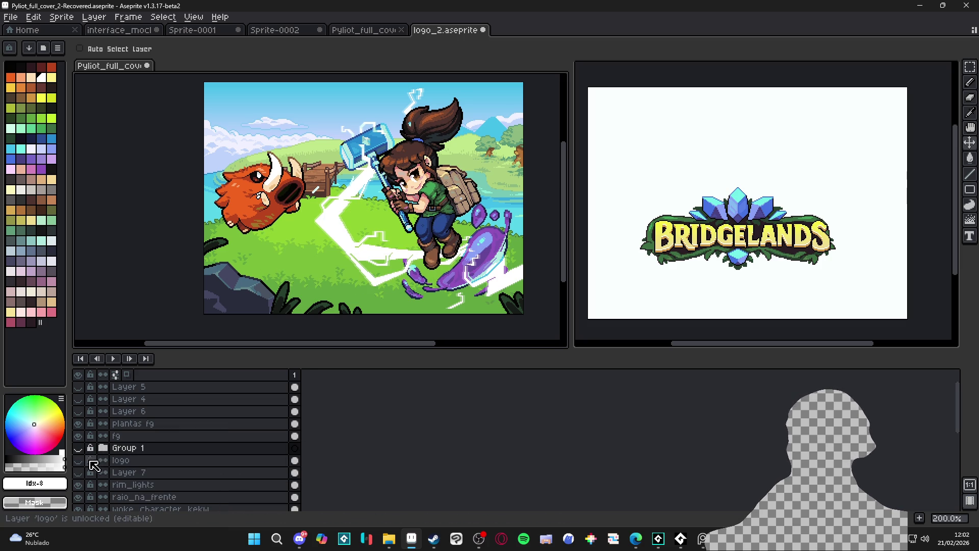
pyautogui.click(82, 450)
pyautogui.click(81, 451)
pyautogui.click(79, 449)
pyautogui.click(80, 448)
pyautogui.click(79, 449)
pyautogui.click(79, 449)
pyautogui.click(79, 449)
pyautogui.click(79, 449)
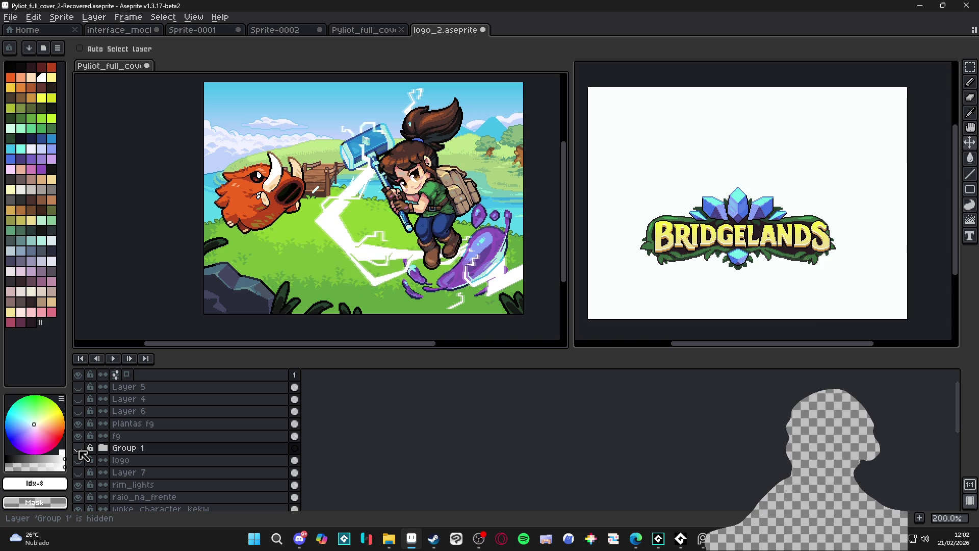
# Toggle the old grey logo layer on and off, leaving it hidden.
pyautogui.click(79, 461)
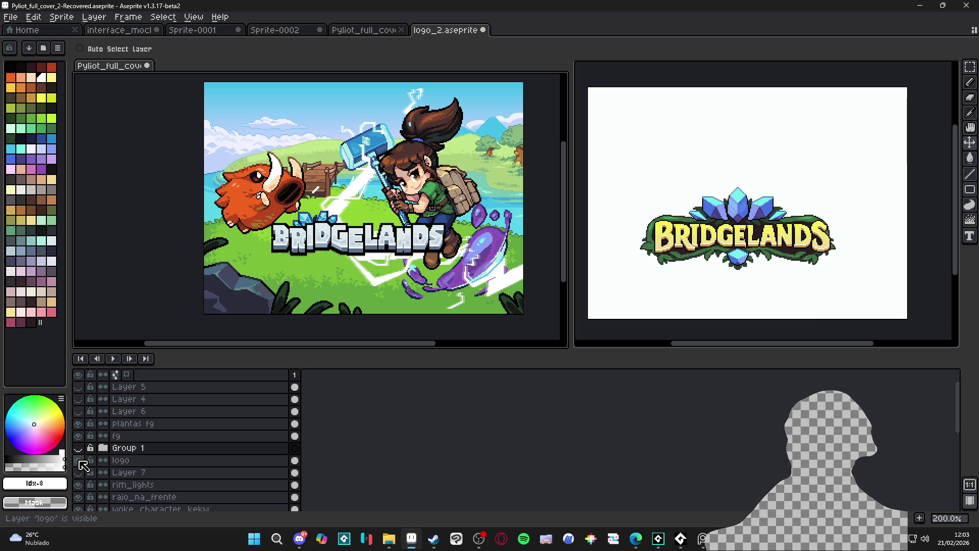
pyautogui.click(80, 461)
pyautogui.click(80, 461)
pyautogui.click(79, 460)
pyautogui.click(79, 461)
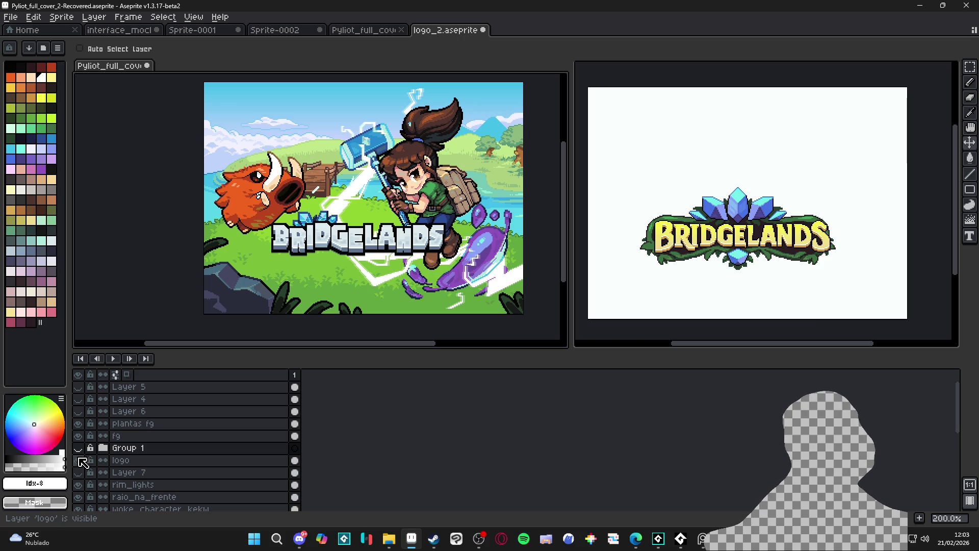
pyautogui.click(79, 460)
pyautogui.click(80, 461)
pyautogui.click(79, 460)
# Compare Group 1's crystal logo with the grey logo, keeping only the crystal logo visible.
pyautogui.click(79, 449)
pyautogui.click(79, 448)
pyautogui.click(79, 449)
pyautogui.click(79, 449)
pyautogui.click(79, 449)
pyautogui.click(79, 449)
pyautogui.click(79, 449)
pyautogui.click(79, 448)
pyautogui.click(78, 461)
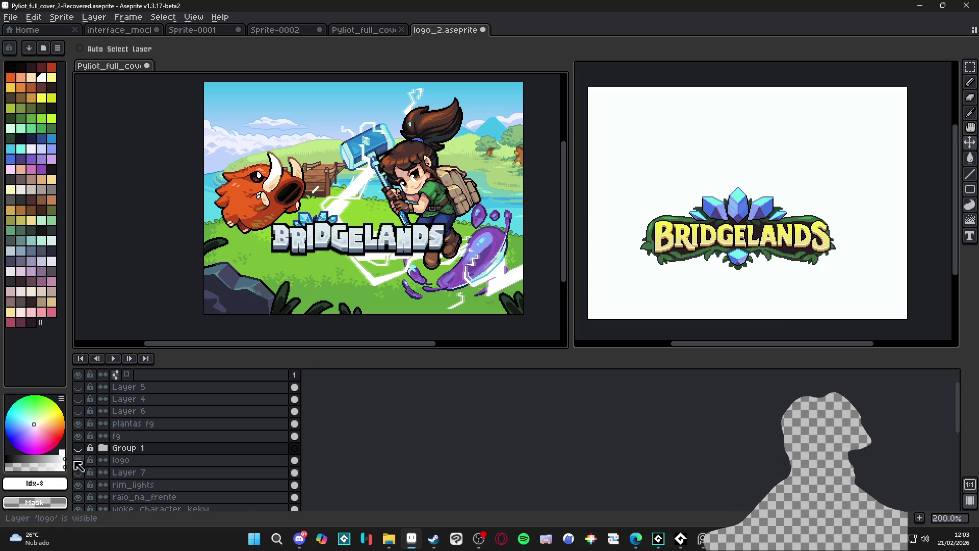
pyautogui.click(77, 461)
pyautogui.click(78, 461)
pyautogui.click(78, 461)
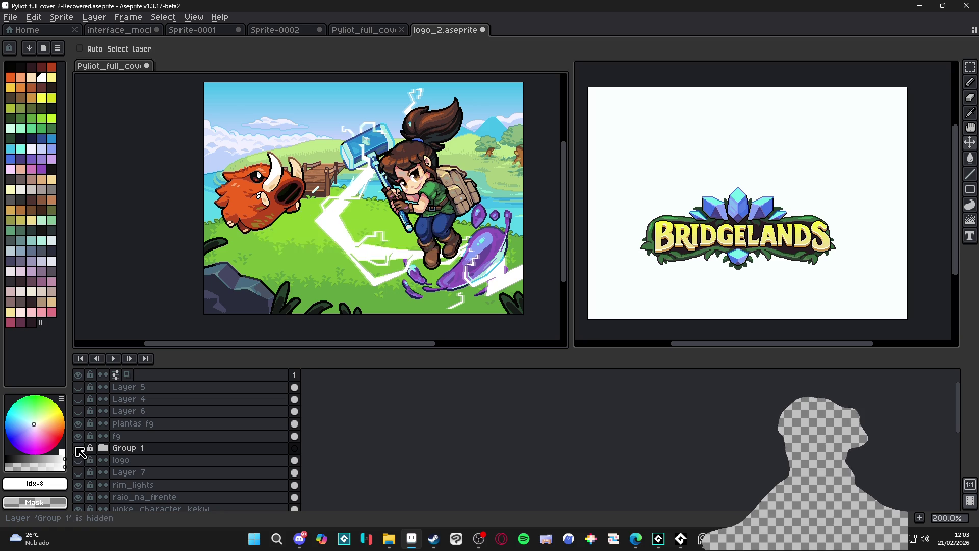
pyautogui.click(78, 449)
# Turn on Layer 5's faint grid overlay and expand Group 1.
pyautogui.click(79, 387)
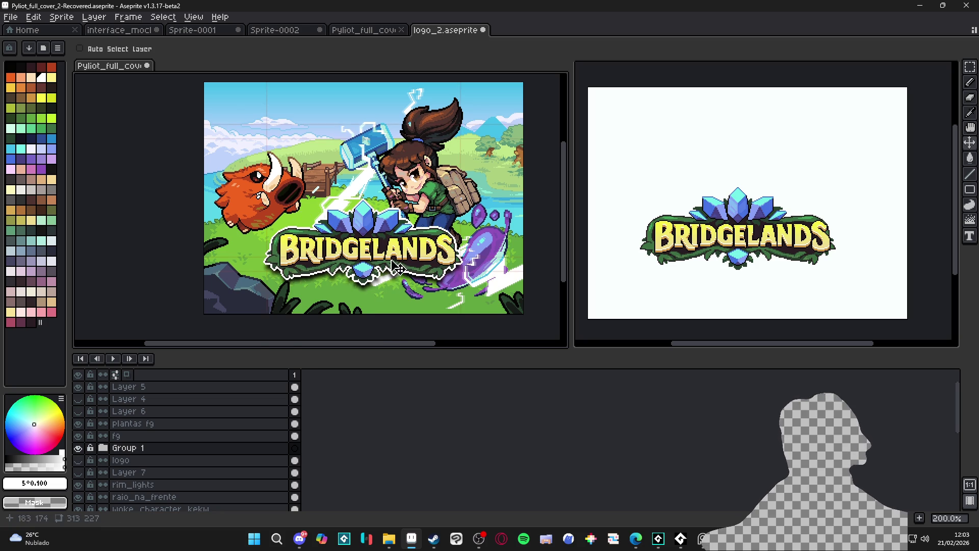
pyautogui.click(103, 448)
pyautogui.click(133, 460)
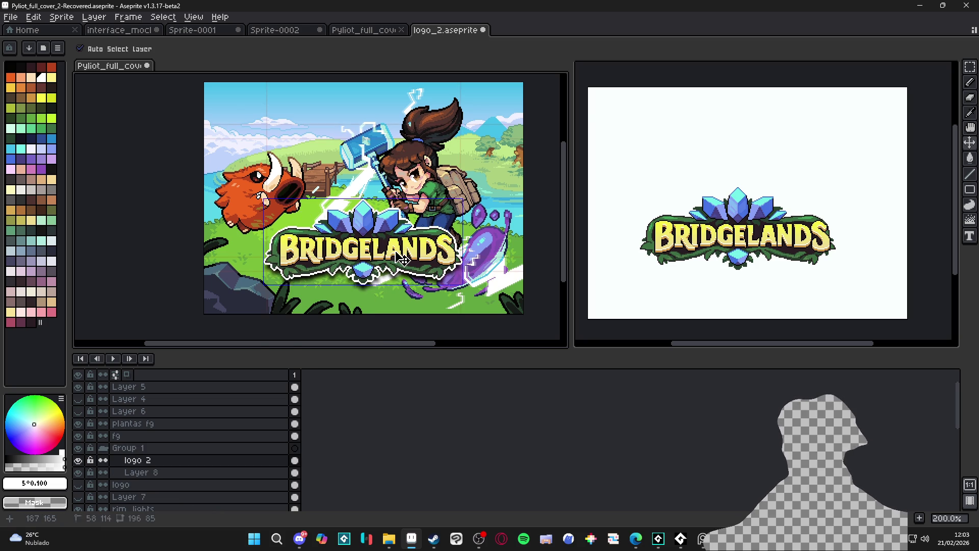
# Raise Group 1's logo 28 px and compare it against the grey logo.
pyautogui.click(153, 448)
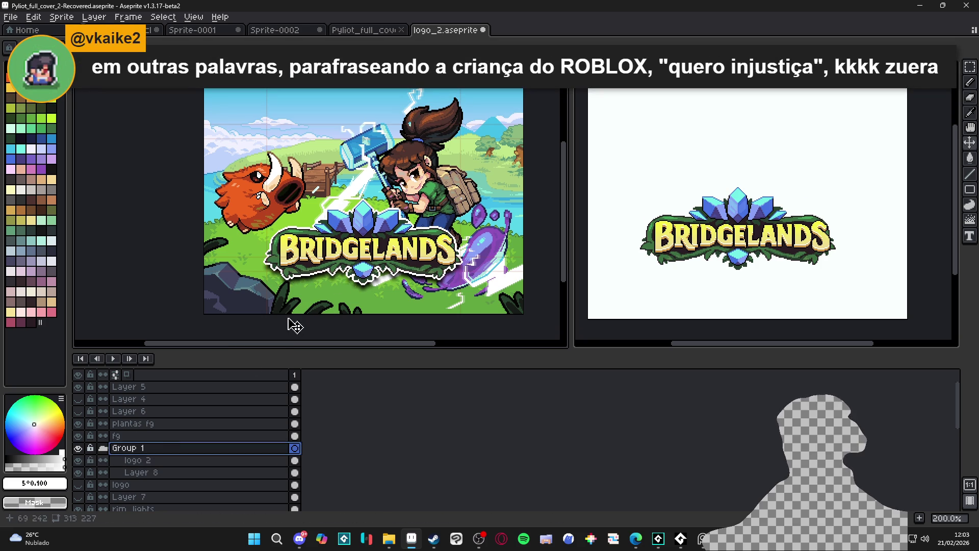
pyautogui.moveTo(388, 254); pyautogui.dragTo(385, 225)
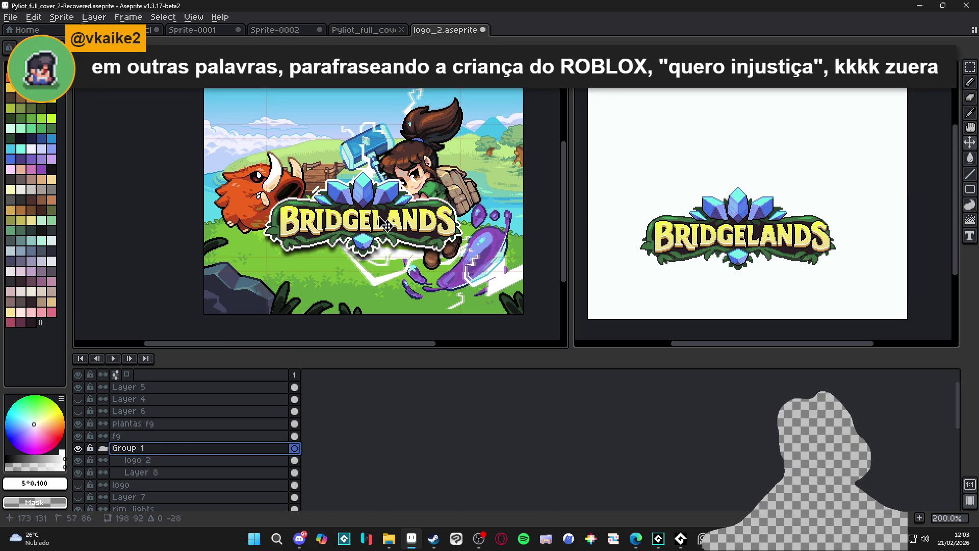
pyautogui.click(103, 448)
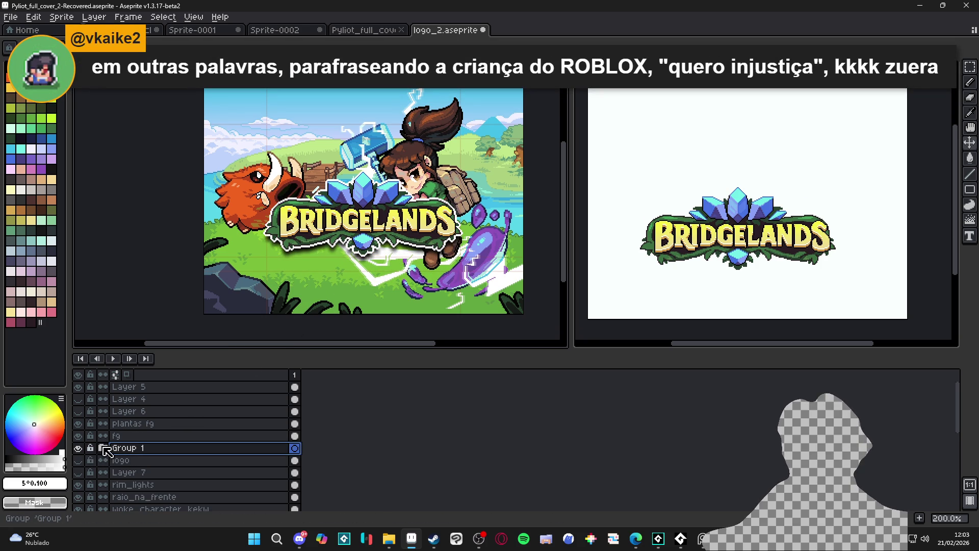
pyautogui.click(79, 448)
pyautogui.click(80, 461)
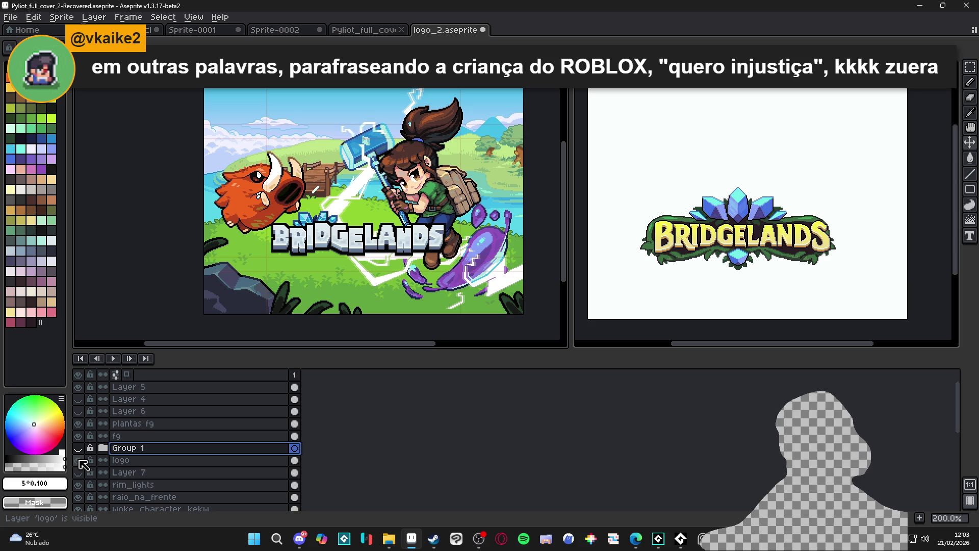
pyautogui.click(80, 461)
pyautogui.click(78, 451)
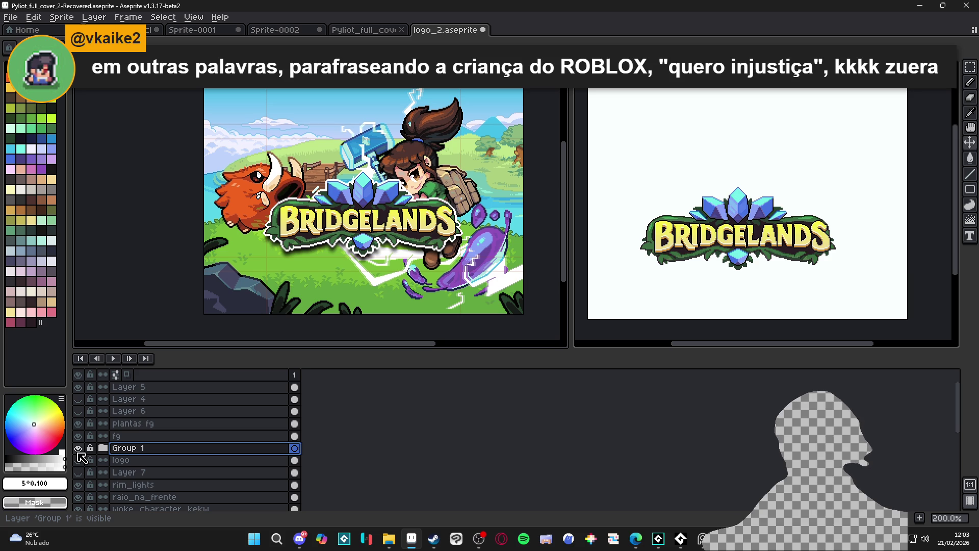
# Blink the crystal logo group to compare, then drag the logo up and left.
pyautogui.click(78, 452)
pyautogui.click(78, 452)
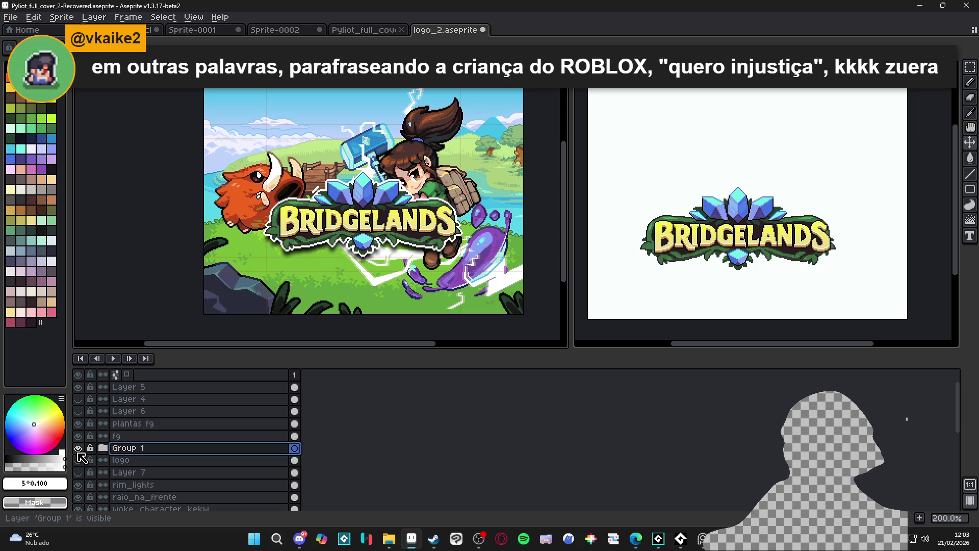
pyautogui.click(78, 451)
pyautogui.click(79, 451)
pyautogui.click(79, 451)
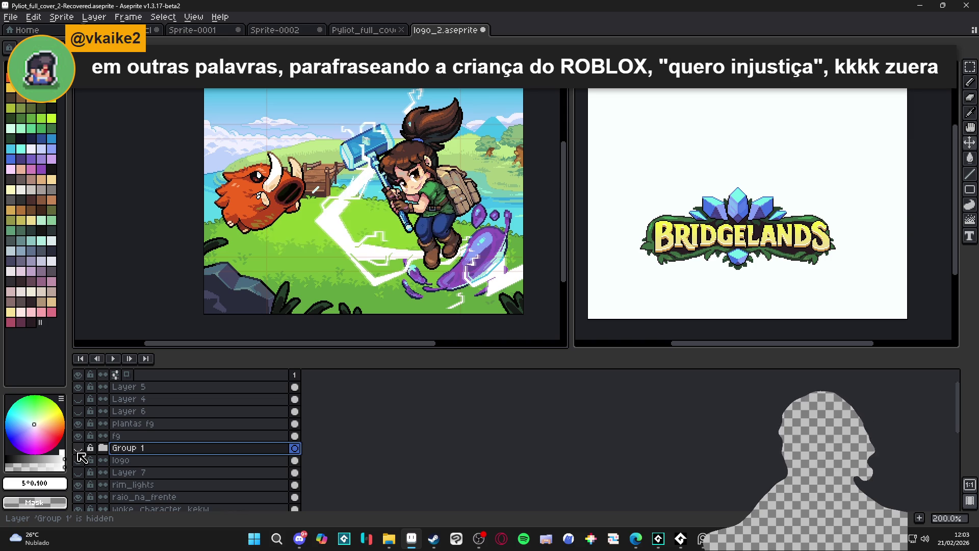
pyautogui.click(78, 448)
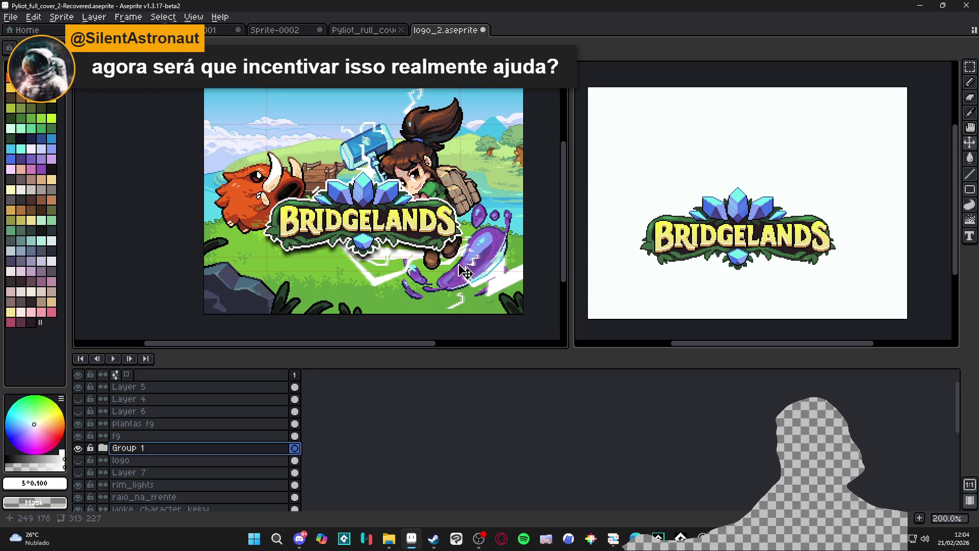
pyautogui.moveTo(420, 236); pyautogui.dragTo(363, 209)
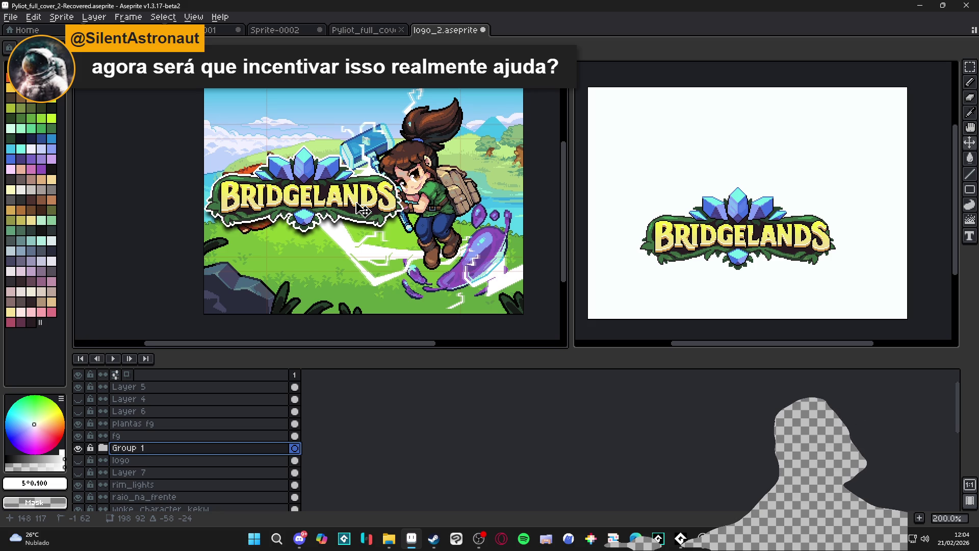
# Trial-shift the character and hammer to the right, then undo the cel moves twice.
pyautogui.click(444, 214)
pyautogui.moveTo(448, 216); pyautogui.dragTo(480, 216)
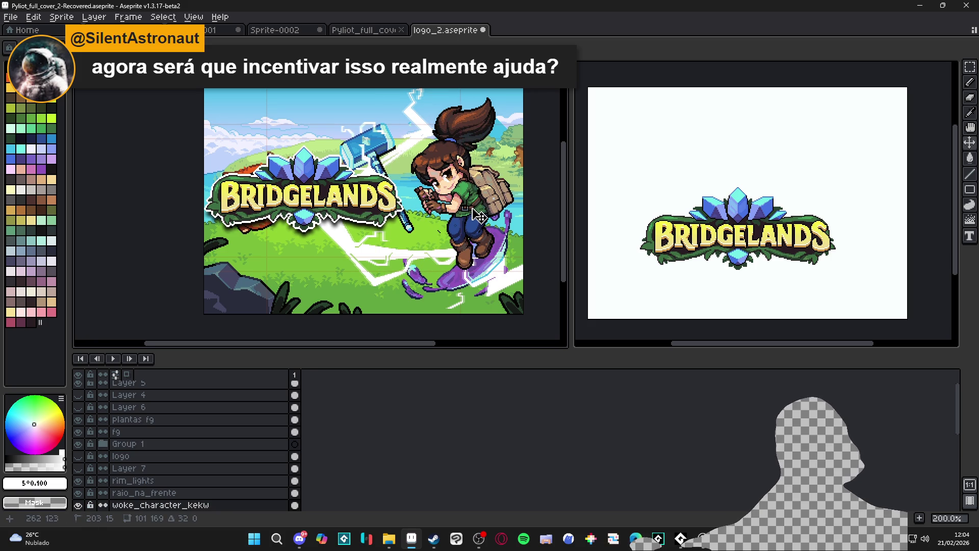
pyautogui.moveTo(388, 148)
pyautogui.mouseDown()
pyautogui.moveTo(419, 148)
pyautogui.moveTo(427, 121)
pyautogui.moveTo(463, 123)
pyautogui.mouseUp()
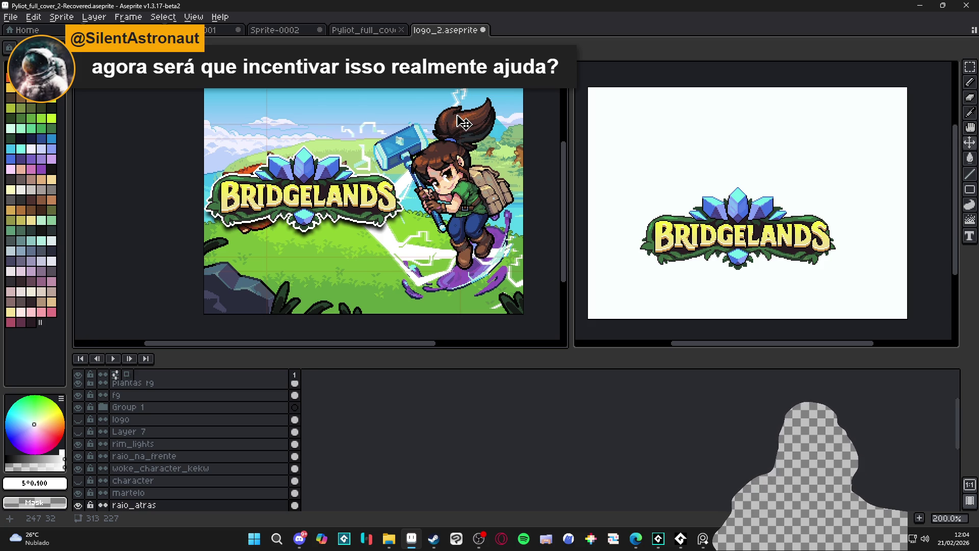
pyautogui.hotkey('ctrl', 'z')
pyautogui.hotkey('ctrl', 'z')
pyautogui.hotkey('ctrl', 'z')
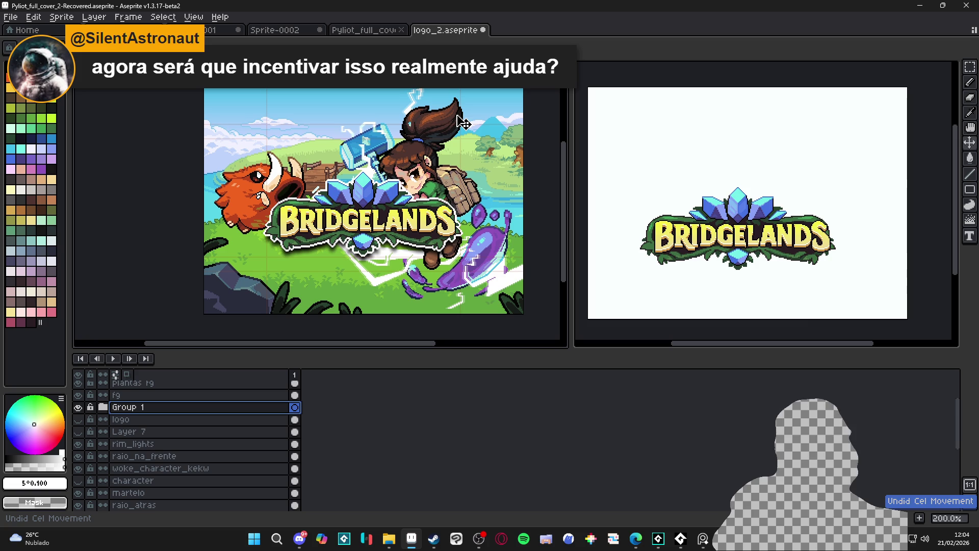
pyautogui.hotkey('ctrl', 'z')
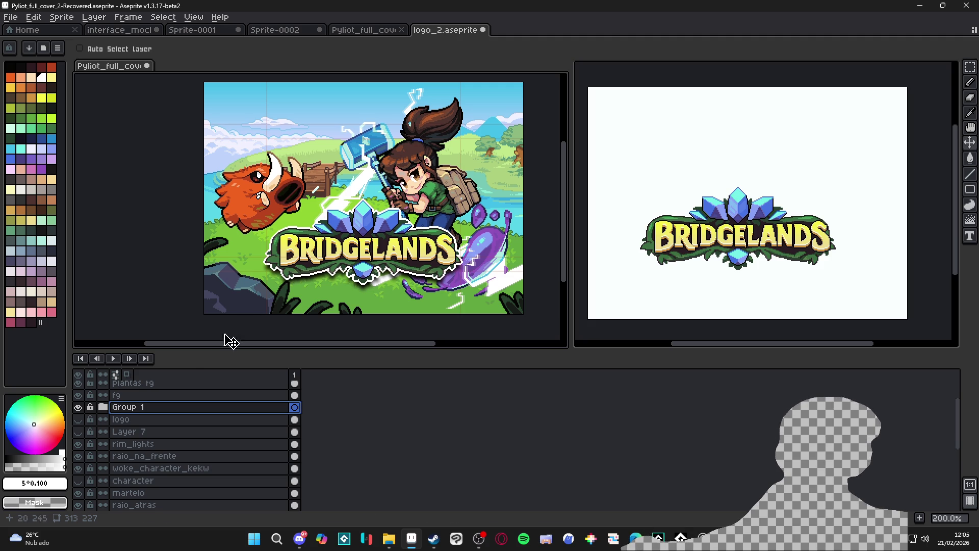
# Compare the cover with and without Group 1's logo, leaving the logo hidden.
pyautogui.click(78, 407)
pyautogui.click(78, 408)
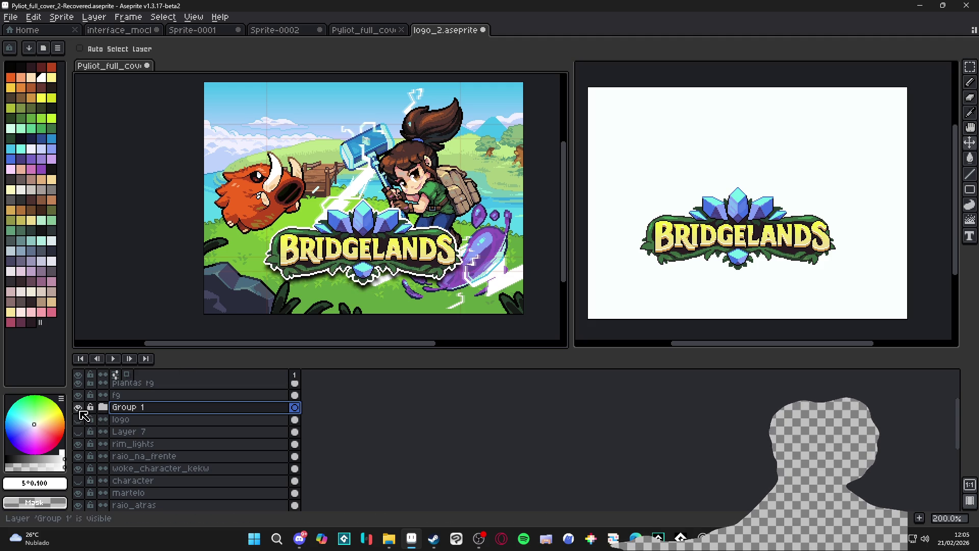
pyautogui.click(78, 408)
pyautogui.click(78, 408)
pyautogui.click(79, 409)
pyautogui.click(79, 410)
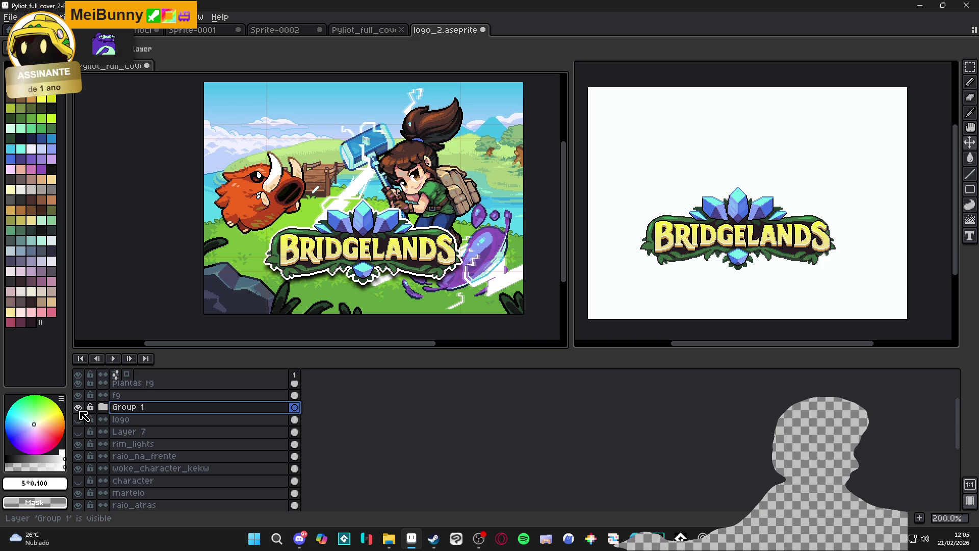
pyautogui.click(79, 409)
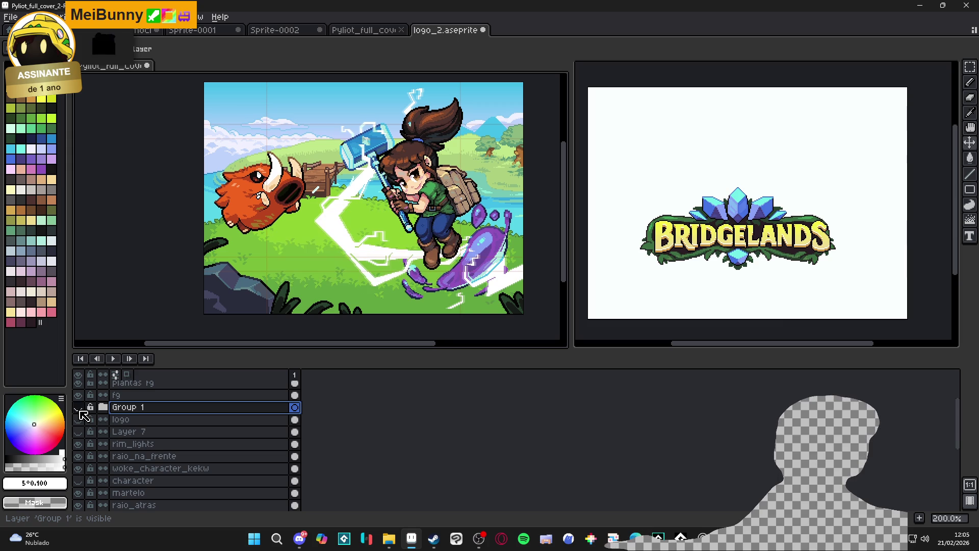
pyautogui.click(79, 409)
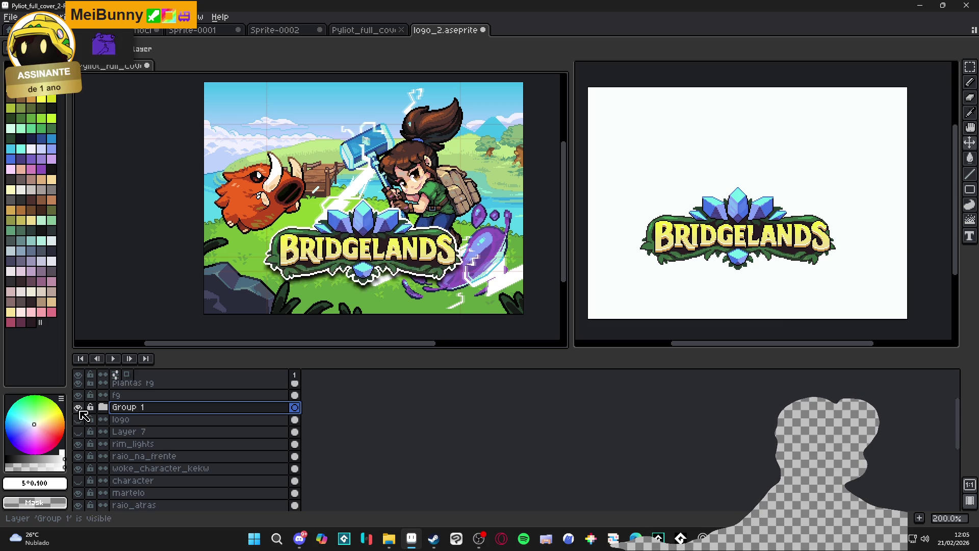
pyautogui.click(79, 409)
pyautogui.click(79, 409)
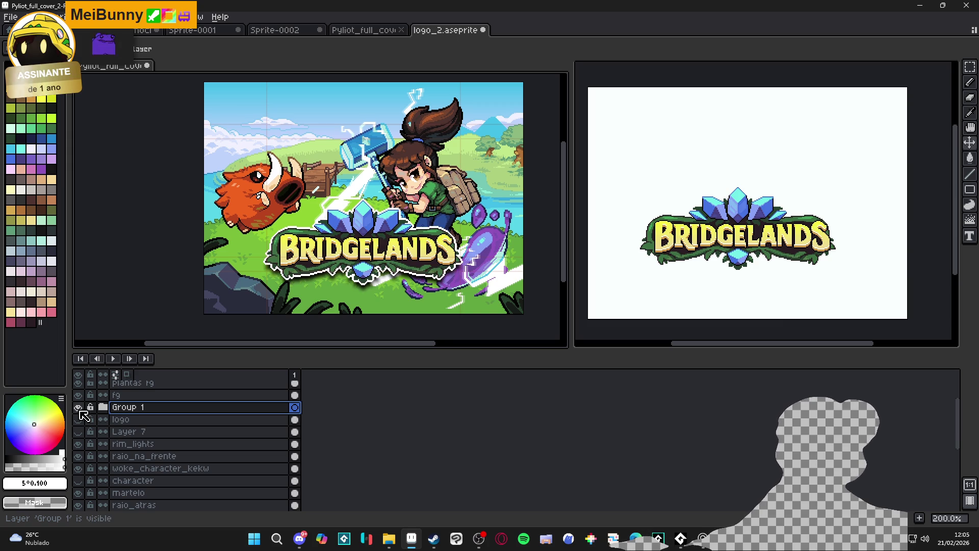
pyautogui.click(79, 409)
pyautogui.click(79, 409)
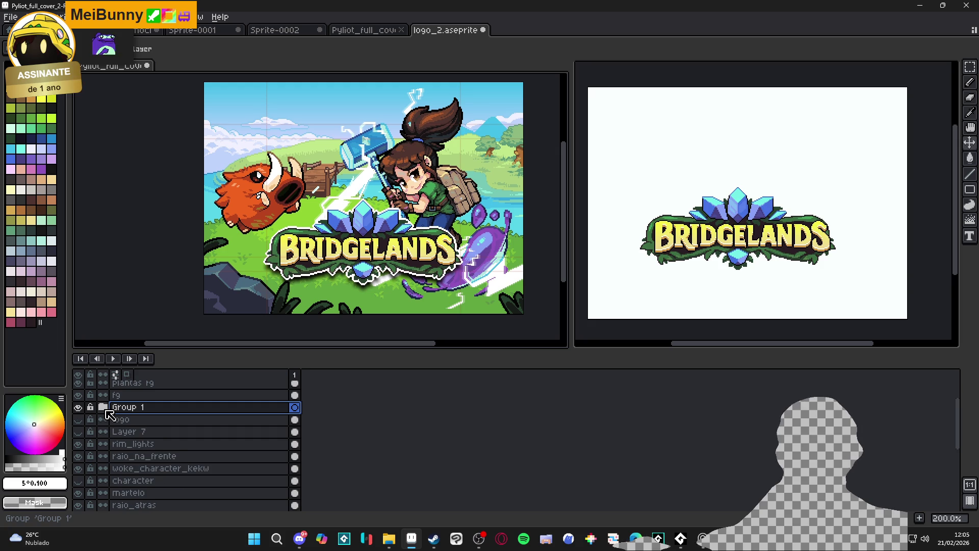
pyautogui.click(79, 409)
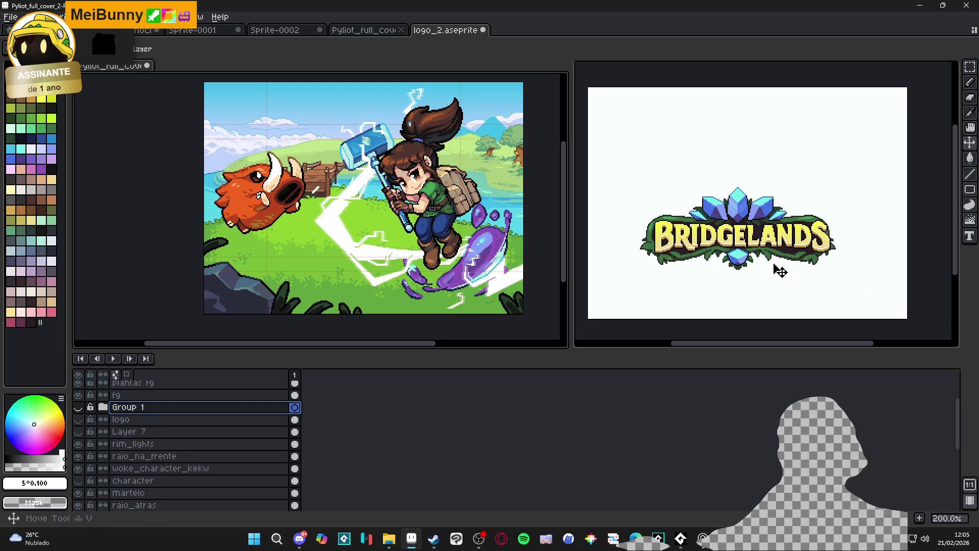
# Switch to the logo_2 file and toggle its backdrop layer to compare.
pyautogui.click(747, 255)
pyautogui.click(78, 436)
pyautogui.click(78, 436)
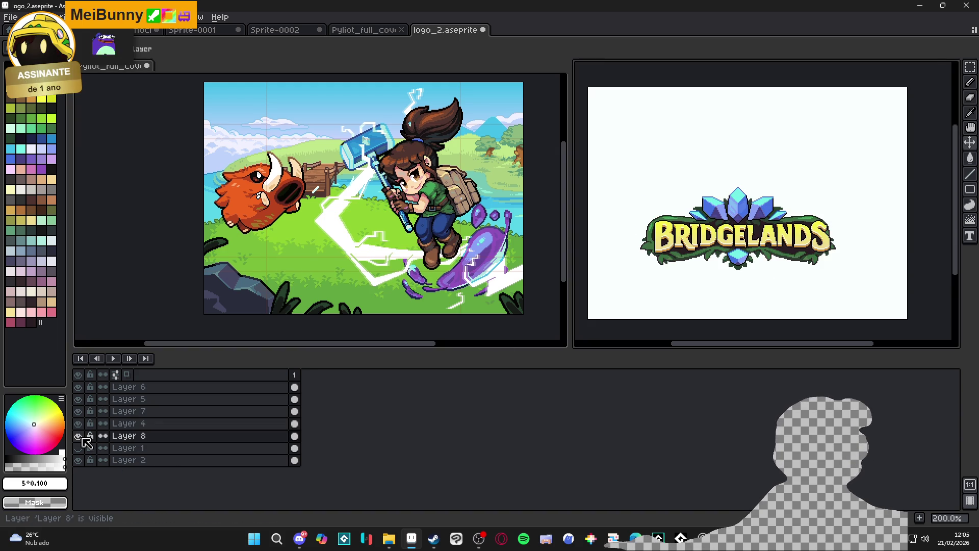
# Hide the dark green backdrop and crystals layers, then make Layer 7 active.
pyautogui.click(81, 436)
pyautogui.click(78, 424)
pyautogui.click(78, 424)
pyautogui.click(78, 424)
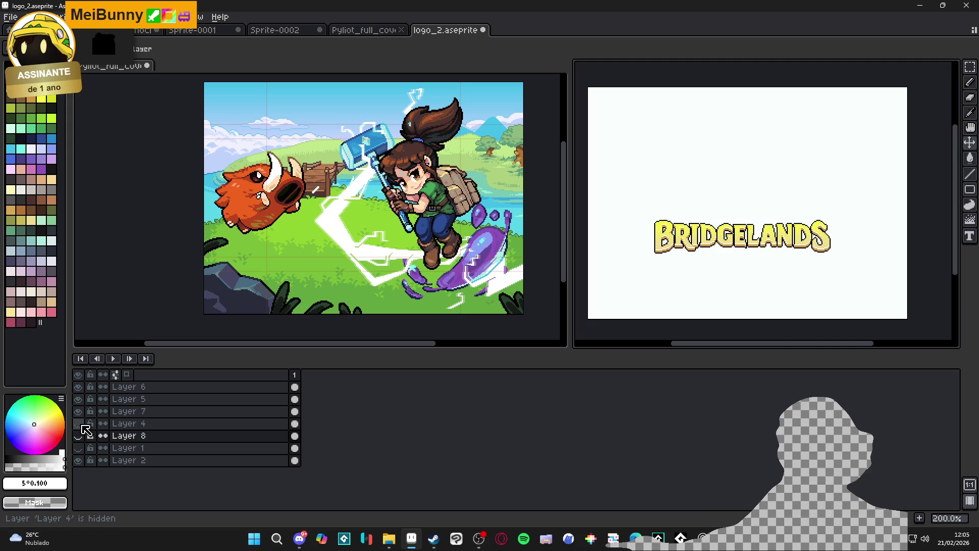
pyautogui.keyDown('ctrl'); pyautogui.click(686, 246); pyautogui.keyUp('ctrl')
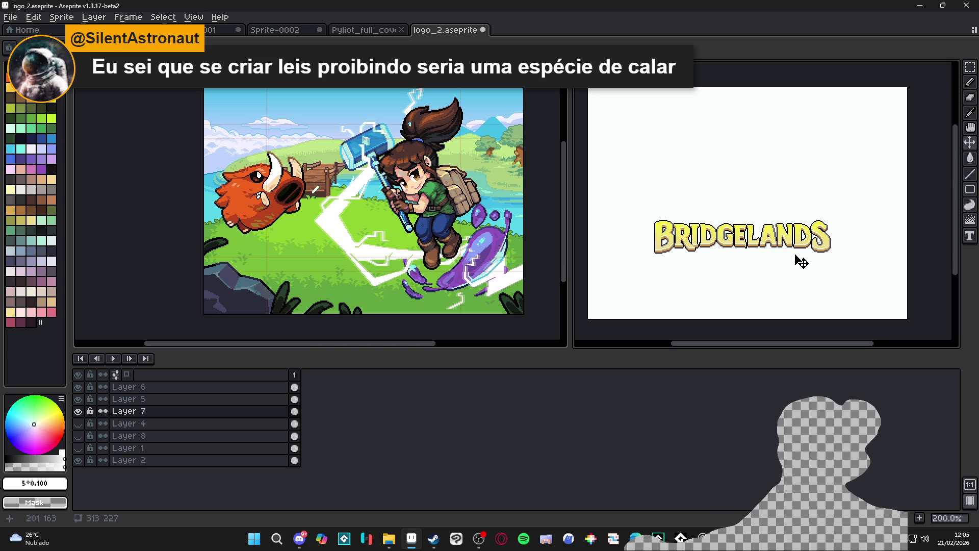
# With the Pencil, sample the near-black outline and tan shading colours from the lettering.
pyautogui.scroll(7, 798, 262)
pyautogui.press('b')
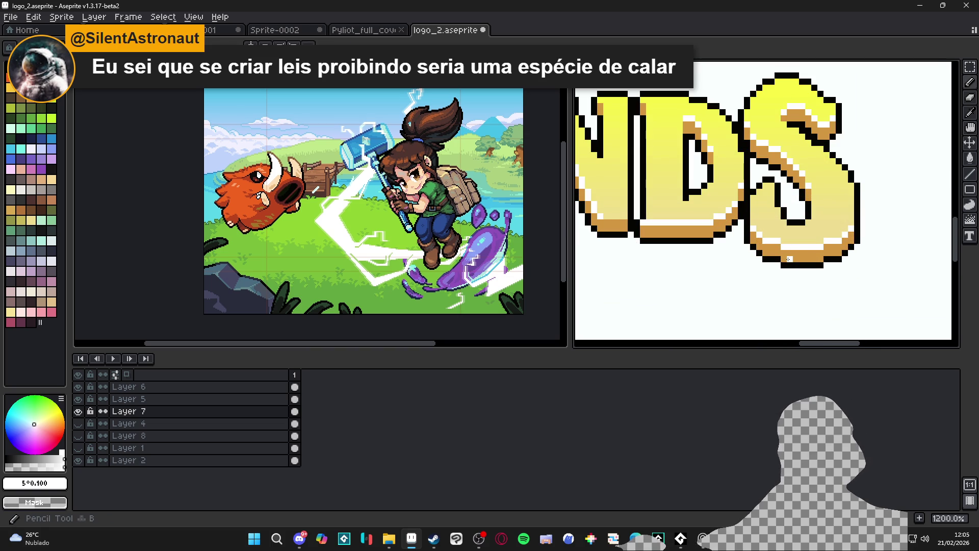
pyautogui.keyDown('alt'); pyautogui.click(789, 259); pyautogui.keyUp('alt')
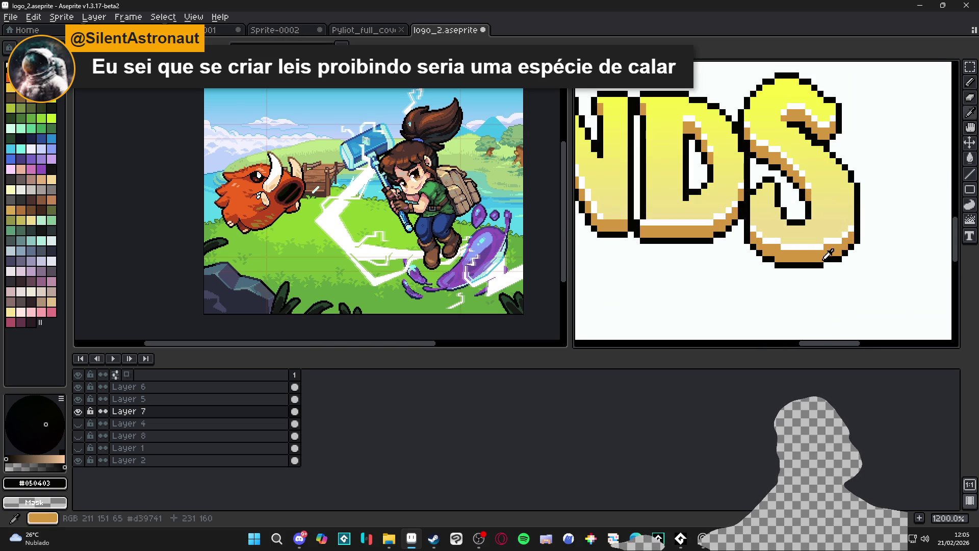
pyautogui.keyDown('alt'); pyautogui.click(822, 258); pyautogui.keyUp('alt')
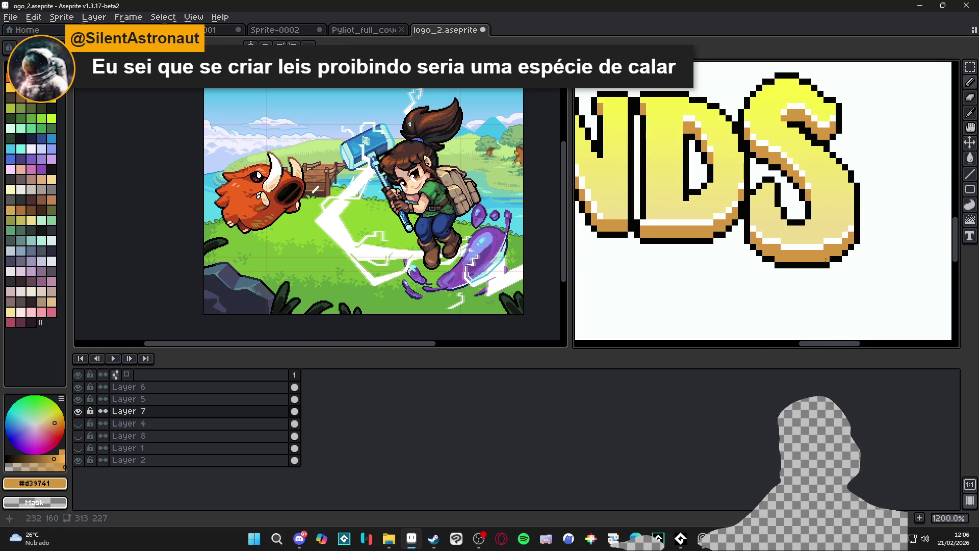
pyautogui.scroll(-4, 825, 260)
pyautogui.scroll(-1, 825, 266)
pyautogui.moveTo(711, 248); pyautogui.dragTo(809, 267)
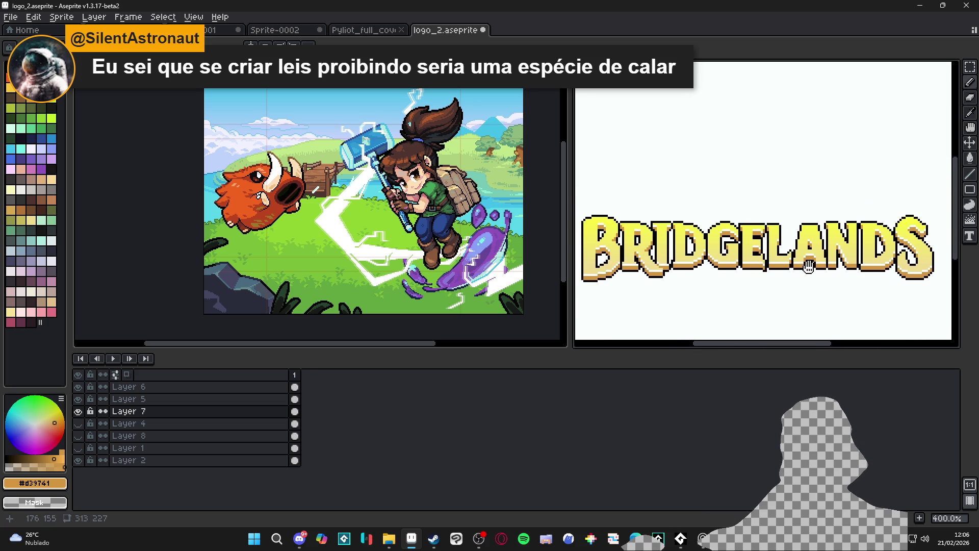
pyautogui.scroll(5, 772, 276)
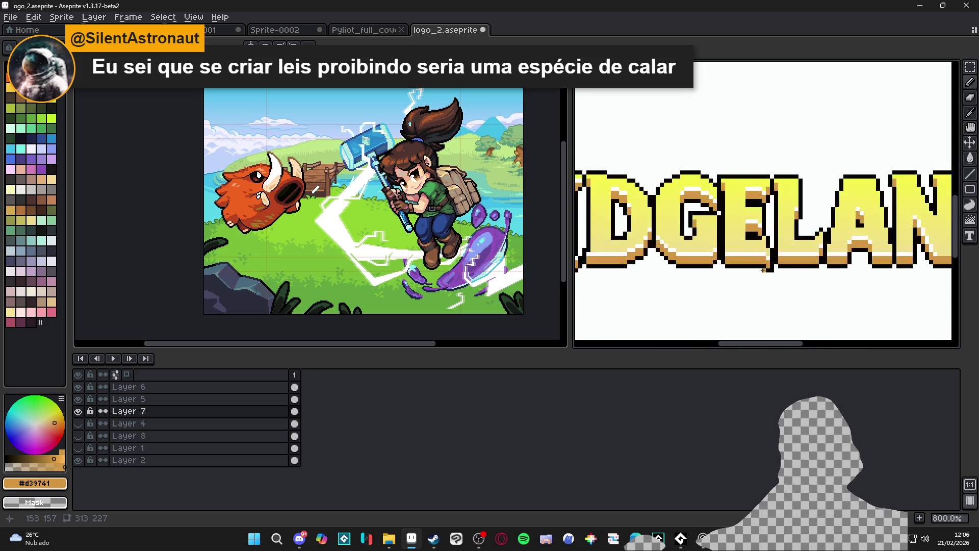
pyautogui.keyDown('alt'); pyautogui.click(773, 262); pyautogui.keyUp('alt')
pyautogui.keyDown('alt'); pyautogui.click(771, 264); pyautogui.keyUp('alt')
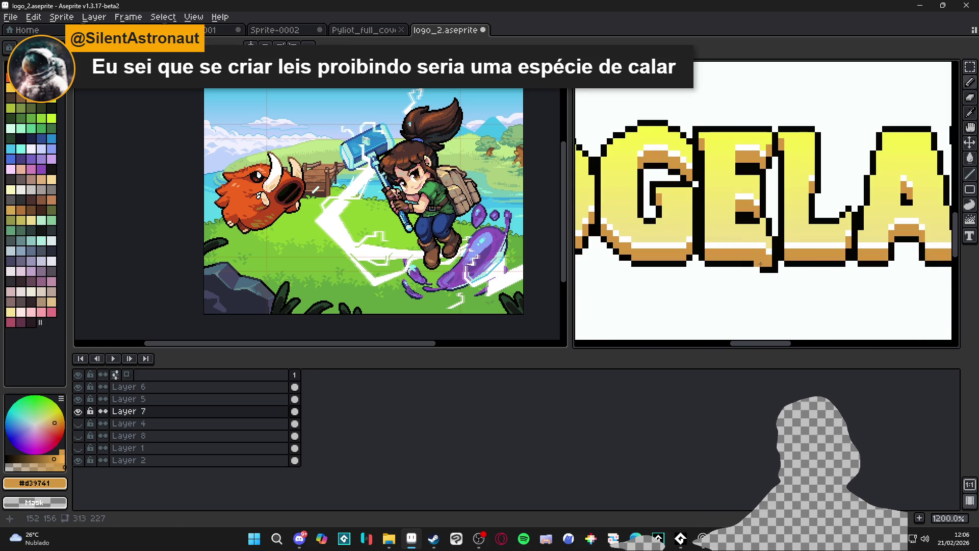
pyautogui.scroll(-5, 764, 263)
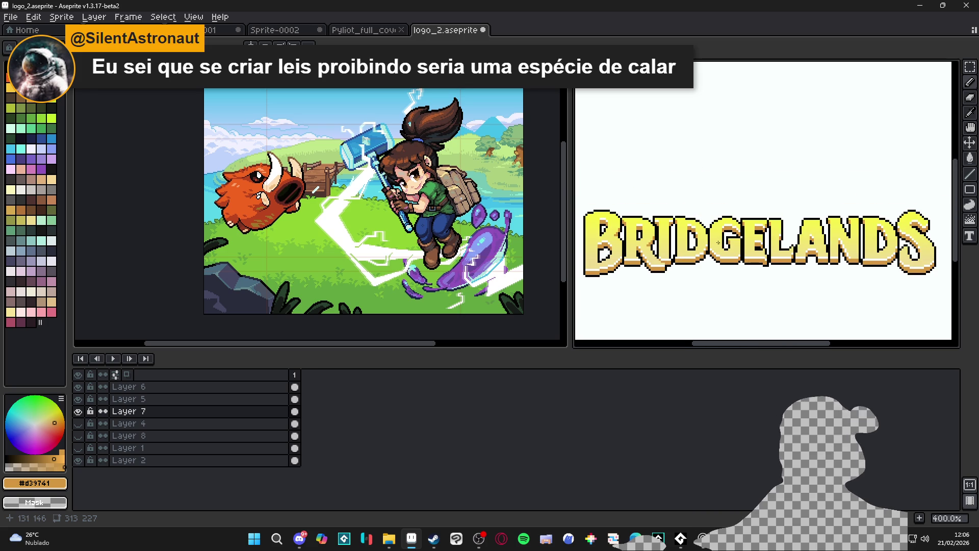
pyautogui.scroll(5, 620, 225)
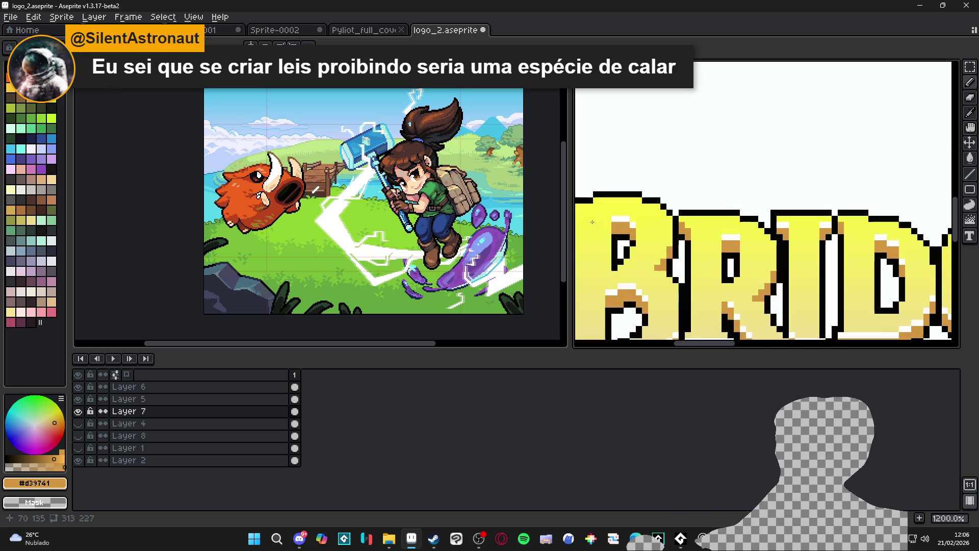
pyautogui.moveTo(620, 225); pyautogui.dragTo(658, 227)
pyautogui.keyDown('alt'); pyautogui.click(635, 213); pyautogui.keyUp('alt')
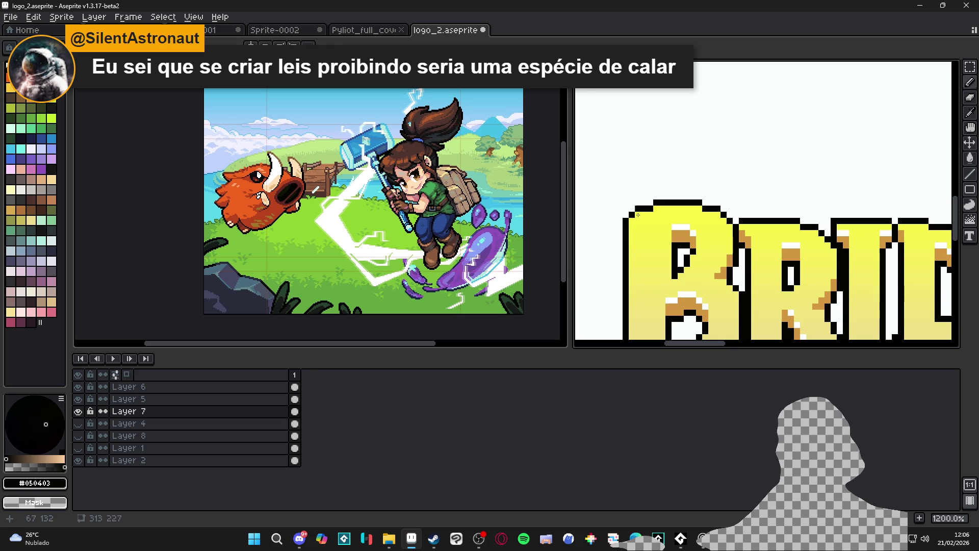
# Switch to the Eraser on Layer 7 and drag across the lettering.
pyautogui.keyDown('ctrl'); pyautogui.click(640, 215); pyautogui.keyUp('ctrl')
pyautogui.press('e')
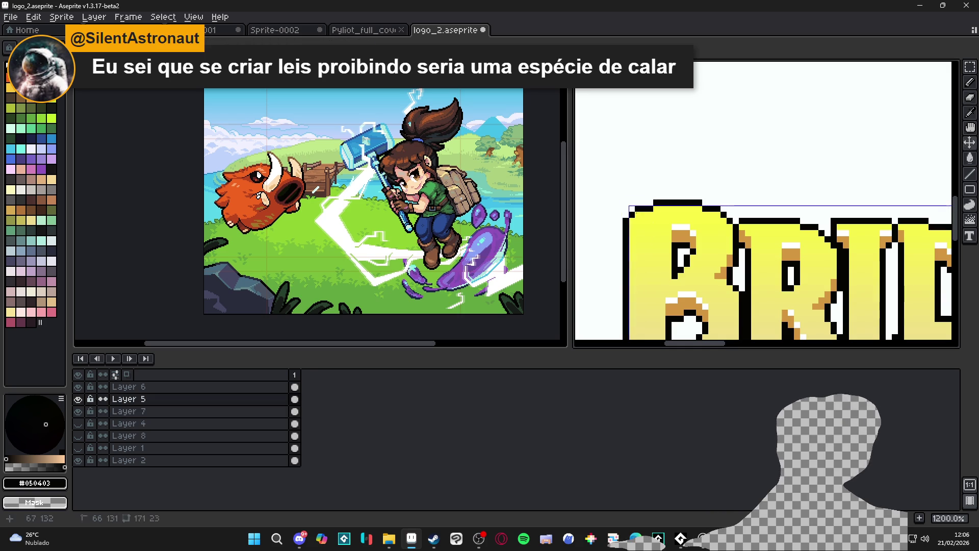
pyautogui.keyDown('ctrl'); pyautogui.click(644, 215); pyautogui.keyUp('ctrl')
pyautogui.scroll(-4, 644, 215)
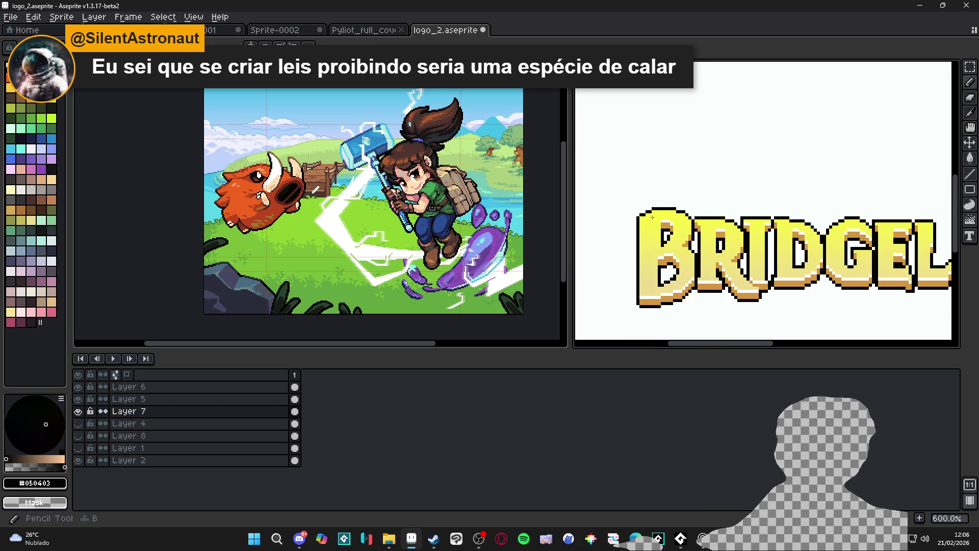
pyautogui.scroll(-1, 670, 228)
pyautogui.scroll(-1, 660, 227)
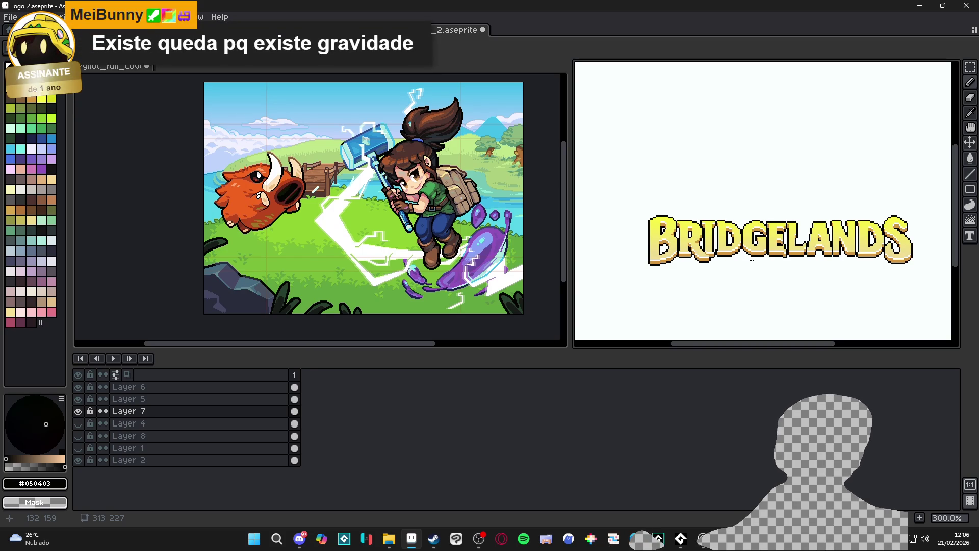
pyautogui.moveTo(751, 260); pyautogui.dragTo(735, 262)
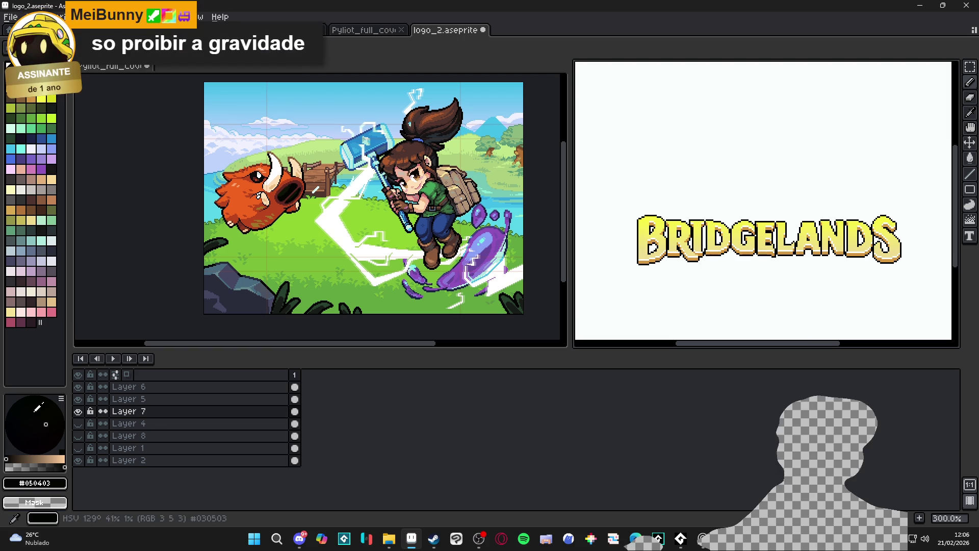
# Toggle Layers 5 and 6 to check them, then select Layers 5, 6 and 7 together.
pyautogui.click(83, 402)
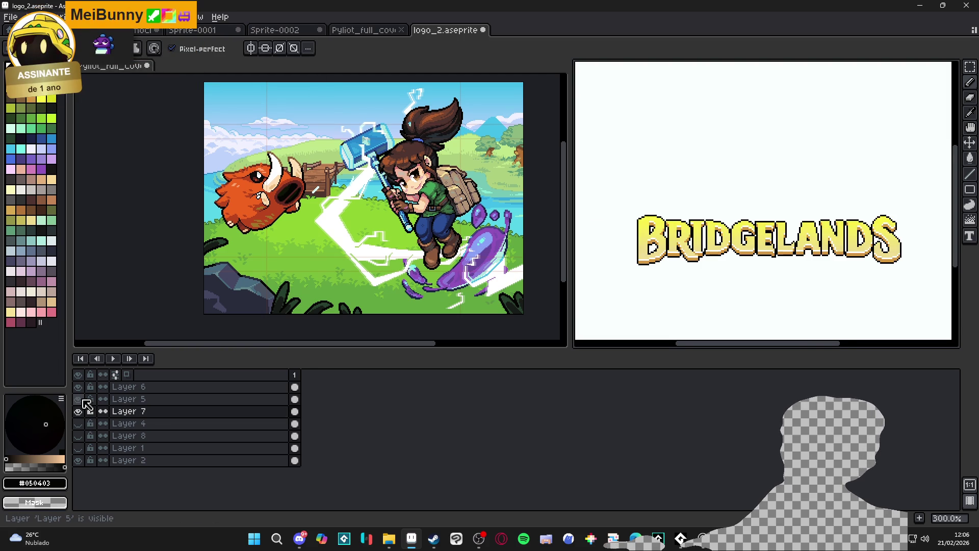
pyautogui.click(84, 402)
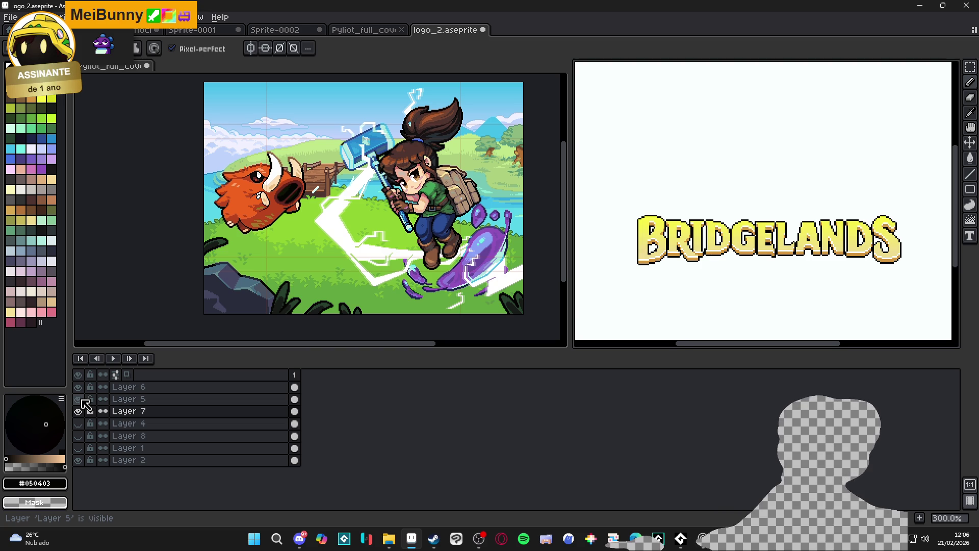
pyautogui.click(78, 390)
pyautogui.click(78, 390)
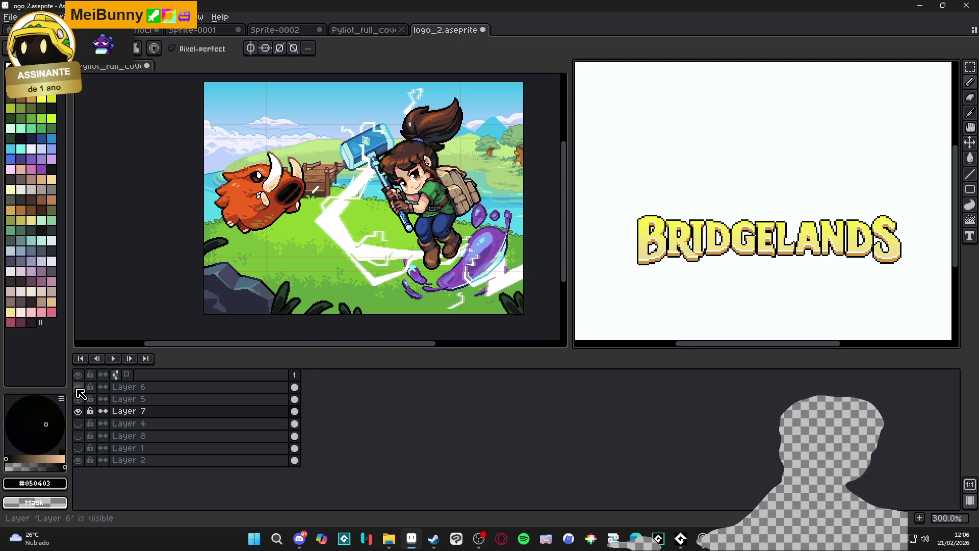
pyautogui.keyDown('shift'); pyautogui.click(154, 391); pyautogui.keyUp('shift')
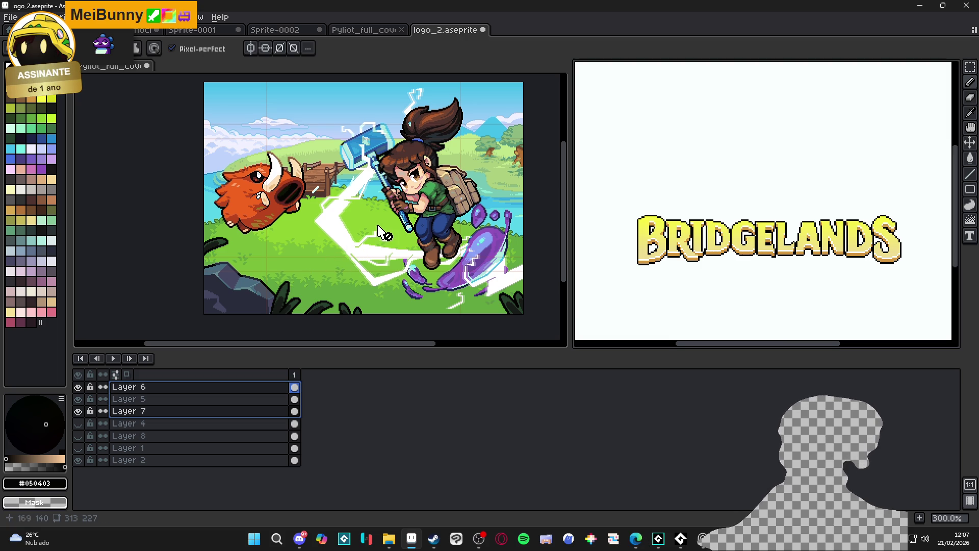
pyautogui.click(365, 257)
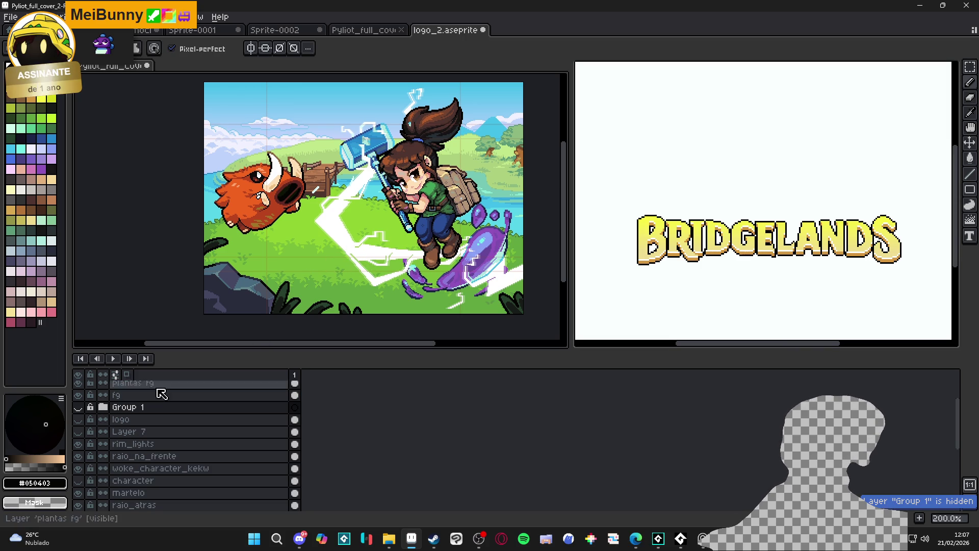
pyautogui.click(78, 407)
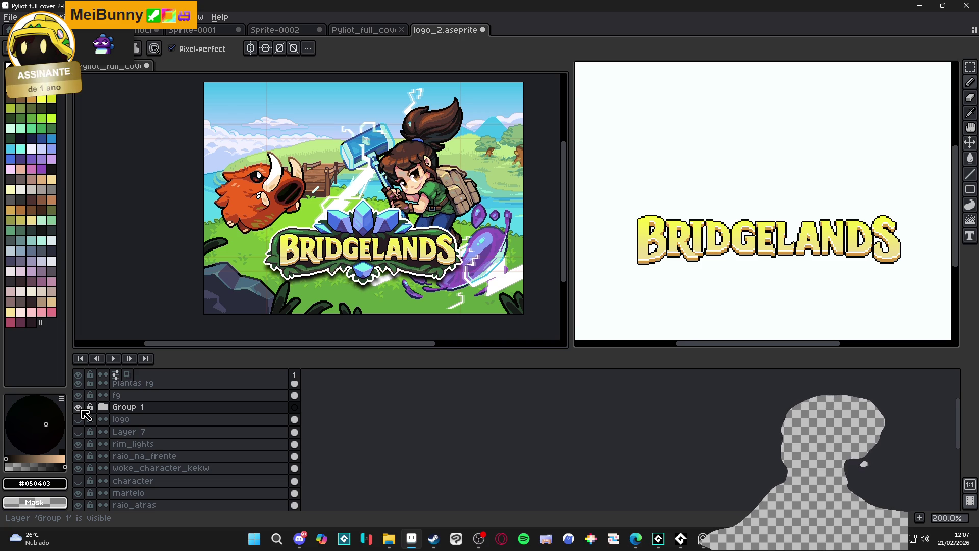
pyautogui.click(78, 408)
pyautogui.press('v')
pyautogui.click(651, 250)
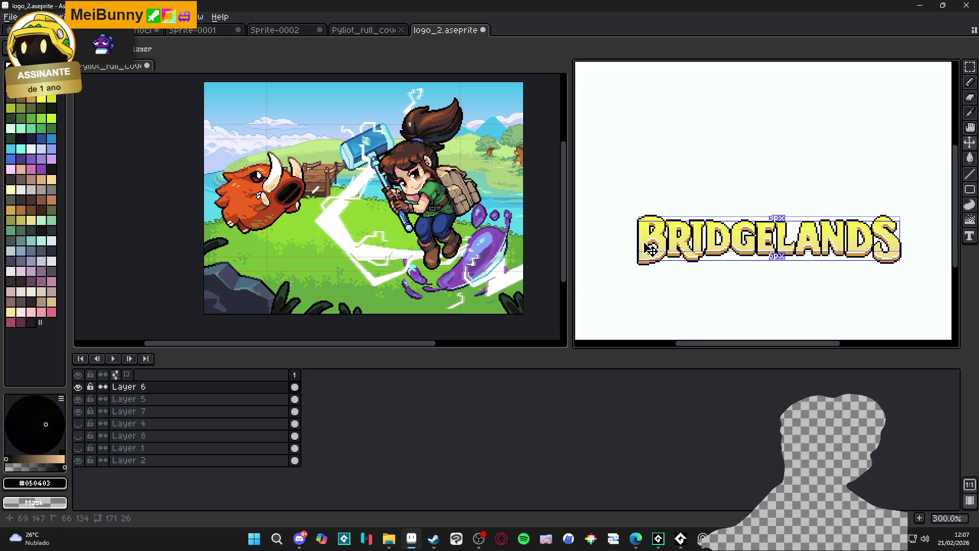
pyautogui.click(78, 399)
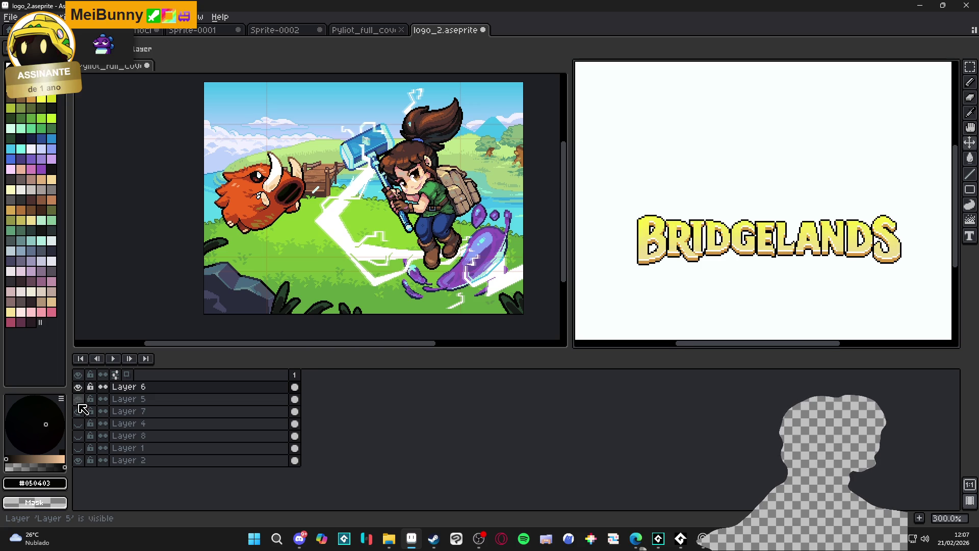
pyautogui.click(79, 412)
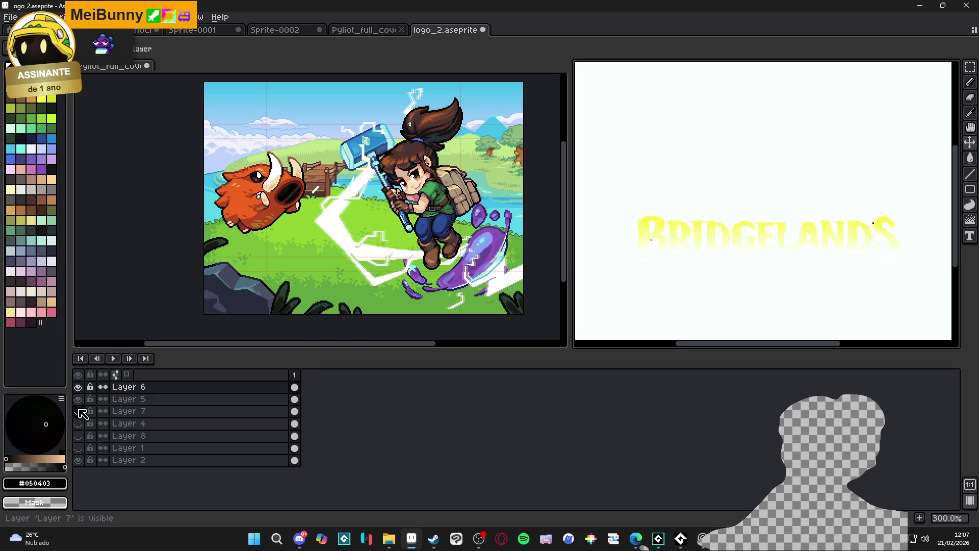
pyautogui.scroll(1, 653, 240)
pyautogui.scroll(6, 653, 240)
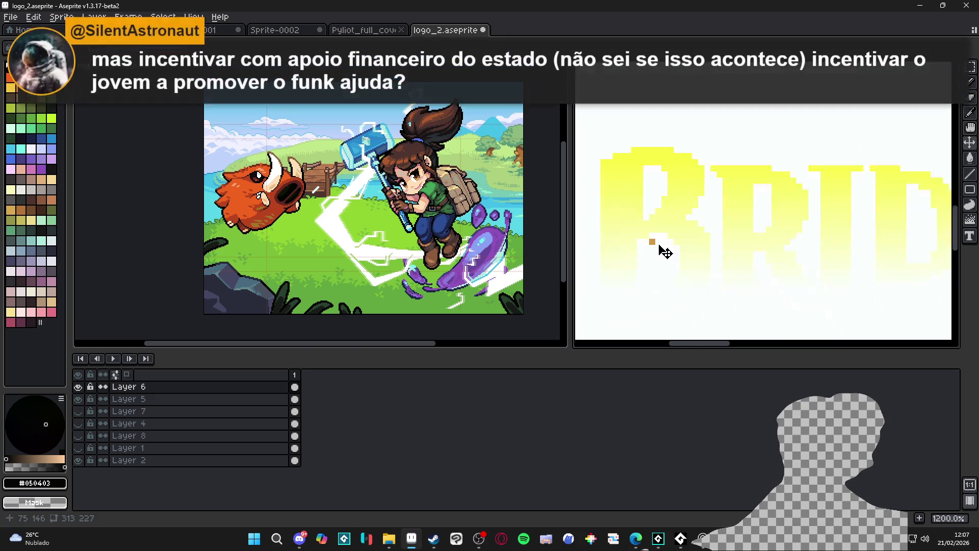
pyautogui.press('e')
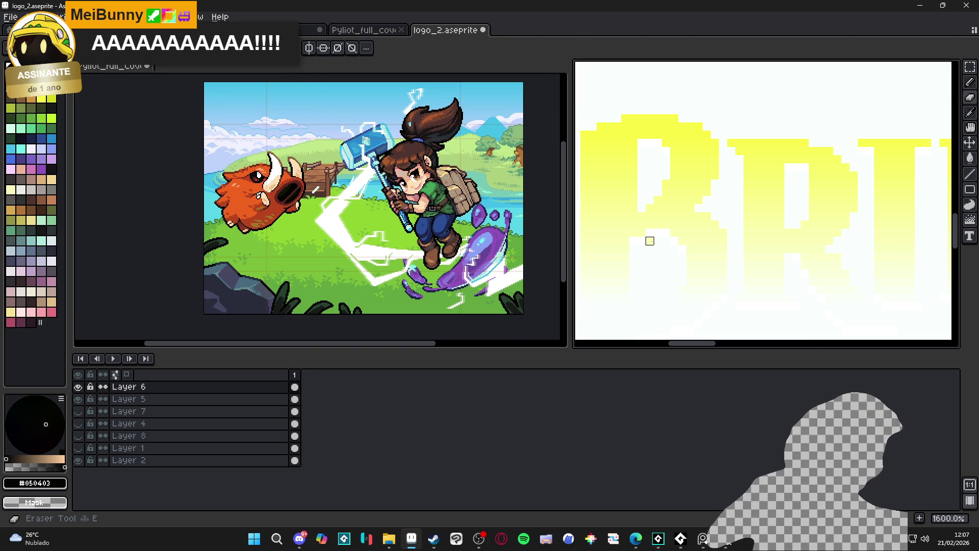
pyautogui.scroll(-4, 650, 241)
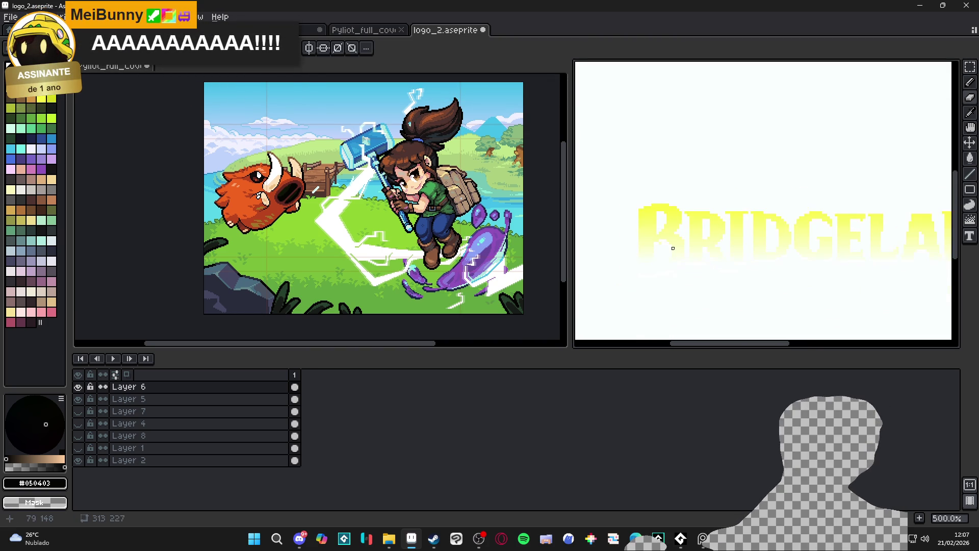
pyautogui.scroll(10, 656, 245)
pyautogui.keyDown('ctrl'); pyautogui.click(686, 251); pyautogui.keyUp('ctrl')
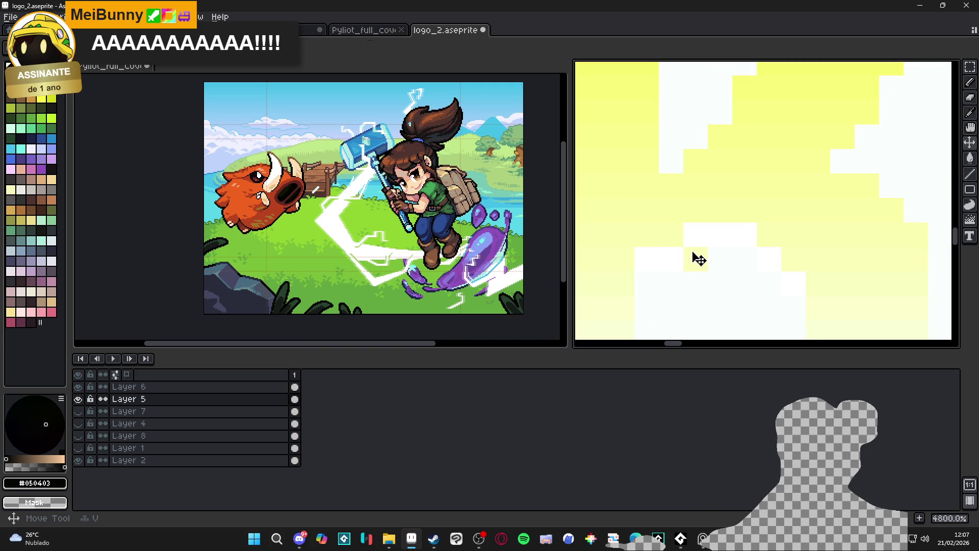
pyautogui.scroll(-10, 696, 257)
pyautogui.scroll(-2, 702, 271)
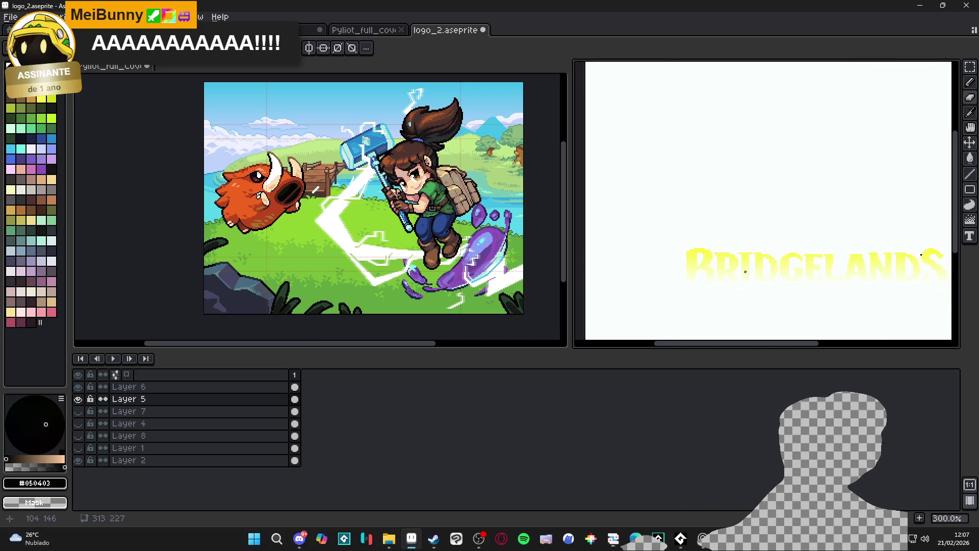
pyautogui.scroll(3, 910, 237)
pyautogui.scroll(10, 911, 237)
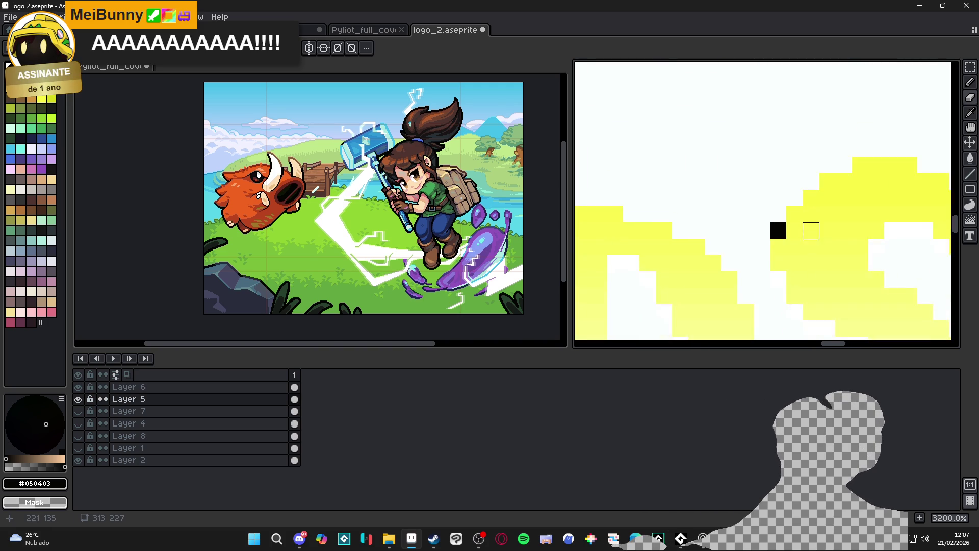
pyautogui.press('e')
pyautogui.scroll(-10, 765, 233)
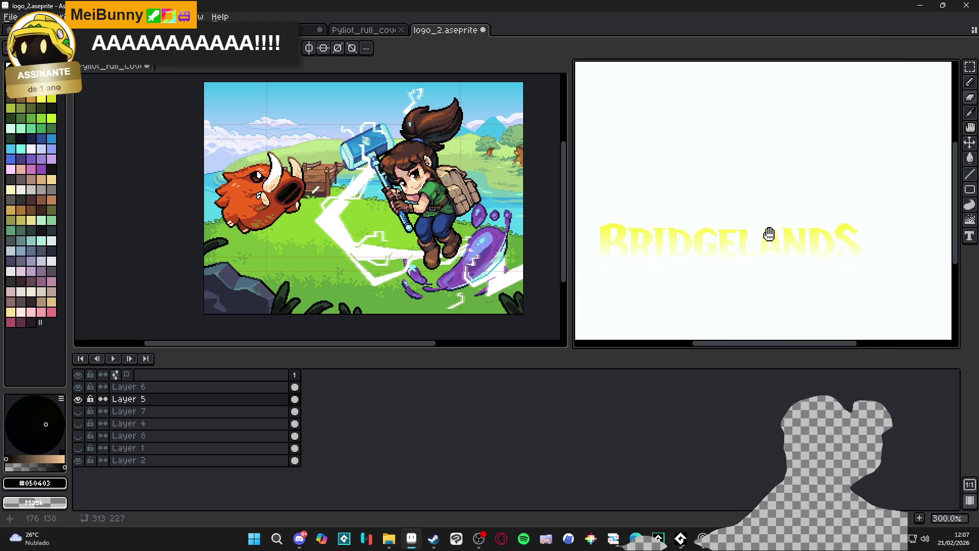
# Show the outline, crystals and dark vine-banner layers of the logo again.
pyautogui.click(78, 411)
pyautogui.click(79, 424)
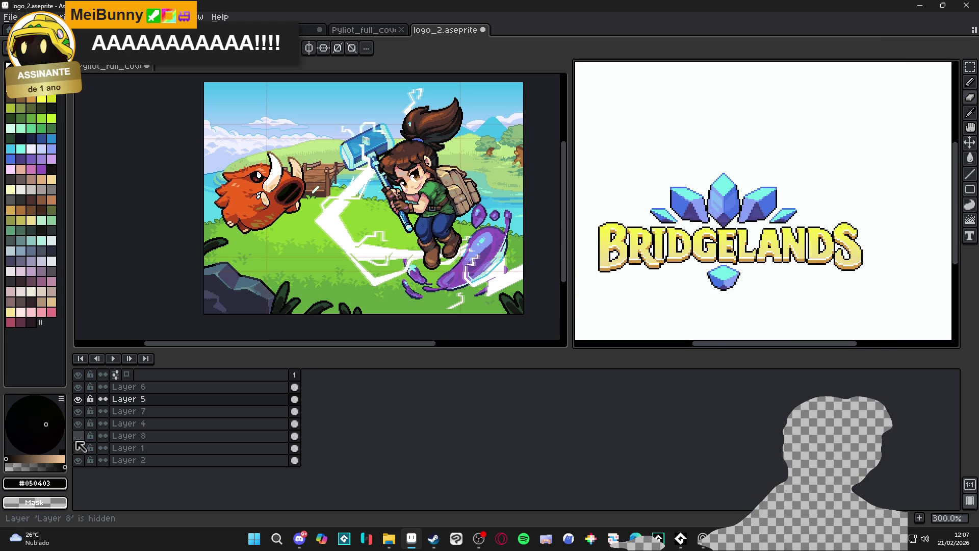
pyautogui.click(79, 436)
pyautogui.click(79, 447)
pyautogui.click(79, 448)
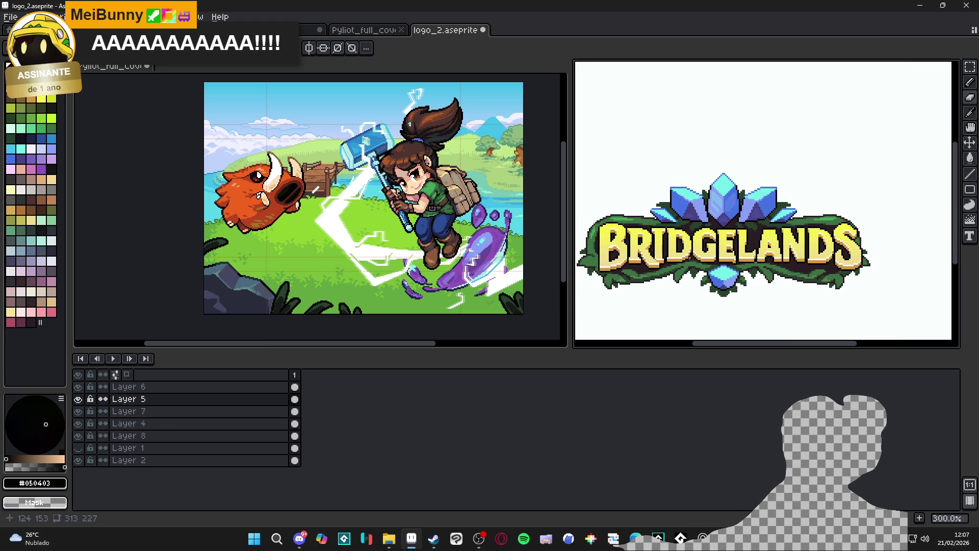
# Sample the gold lettering shade and save the logo_2 file.
pyautogui.scroll(3, 684, 260)
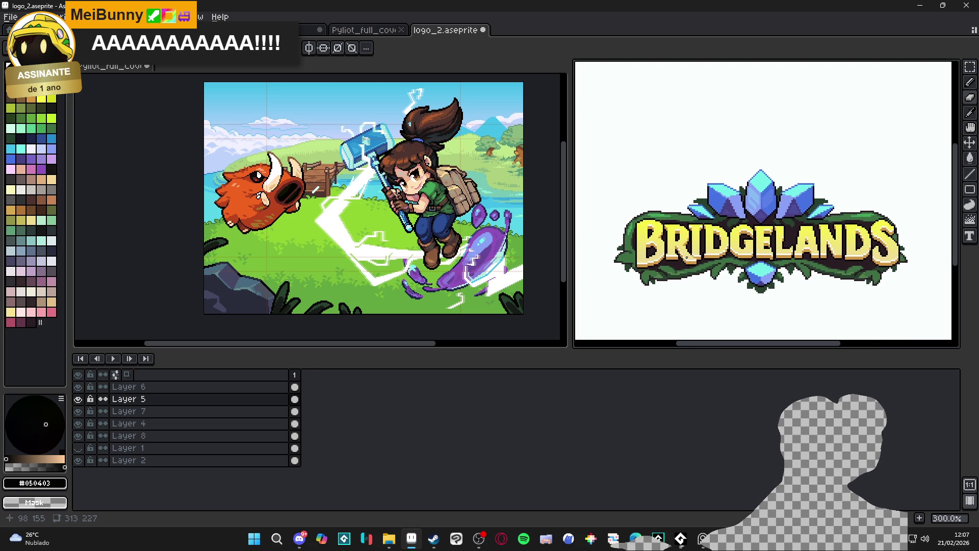
pyautogui.scroll(3, 683, 260)
pyautogui.keyDown('ctrl'); pyautogui.click(684, 255); pyautogui.keyUp('ctrl')
pyautogui.keyDown('alt'); pyautogui.click(685, 254); pyautogui.keyUp('alt')
pyautogui.scroll(-3, 684, 253)
pyautogui.hotkey('ctrl', 's')
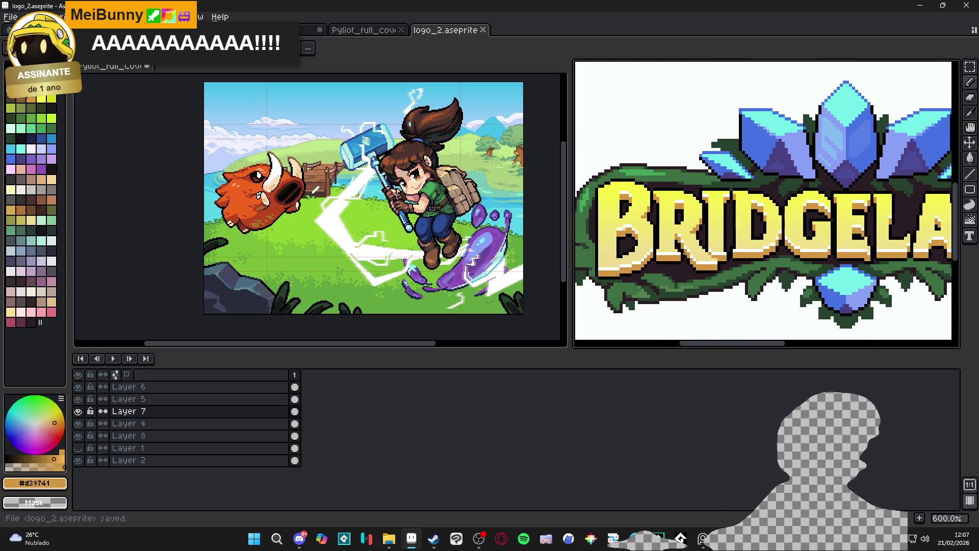
# Pick the crystal's blue and add one pixel extending the crystal's edge.
pyautogui.scroll(-3, 684, 253)
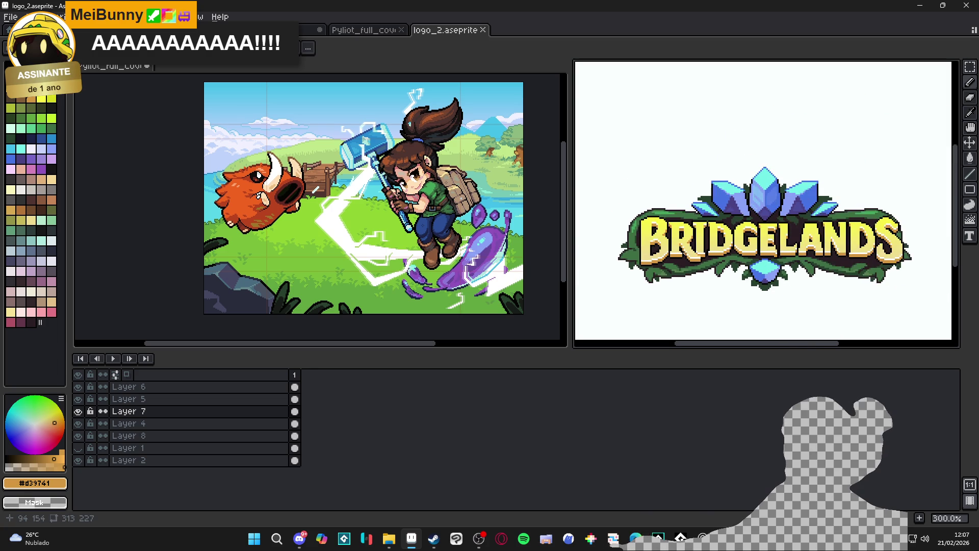
pyautogui.scroll(8, 691, 211)
pyautogui.keyDown('alt'); pyautogui.click(698, 186); pyautogui.keyUp('alt')
pyautogui.click(687, 186)
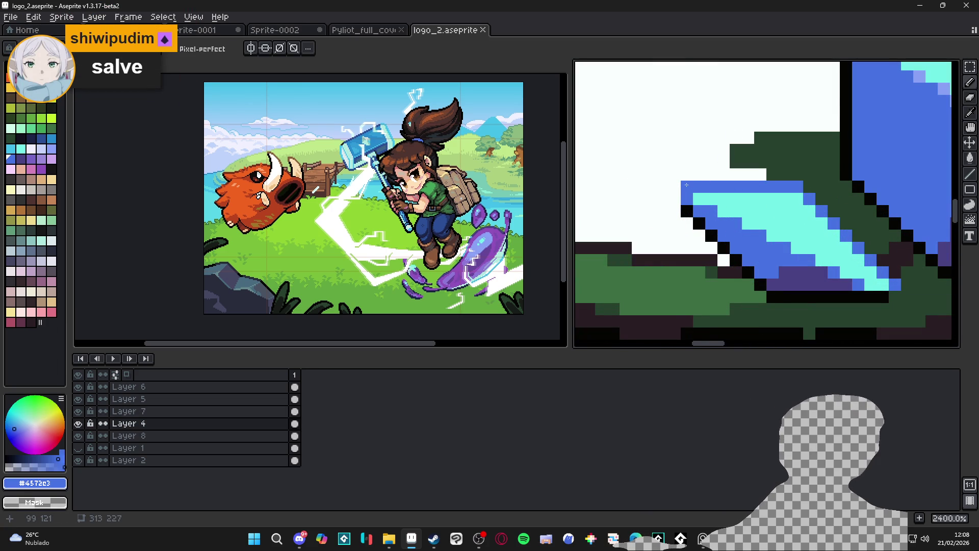
# Frame the logo's crystals in view and save the logo file.
pyautogui.scroll(-8, 687, 187)
pyautogui.scroll(6, 816, 206)
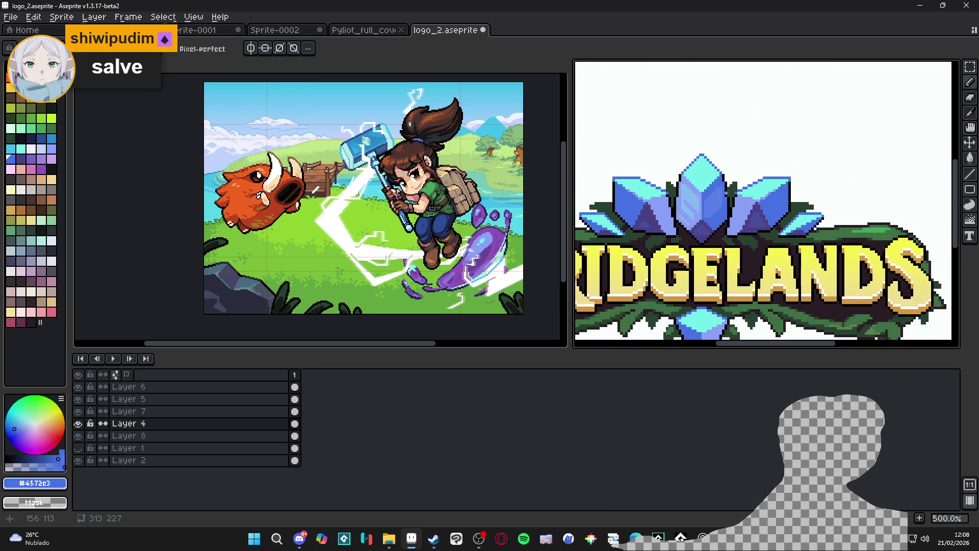
pyautogui.scroll(1, 817, 206)
pyautogui.scroll(-6, 820, 224)
pyautogui.moveTo(817, 247); pyautogui.dragTo(820, 232)
pyautogui.scroll(5, 820, 232)
pyautogui.scroll(-4, 832, 227)
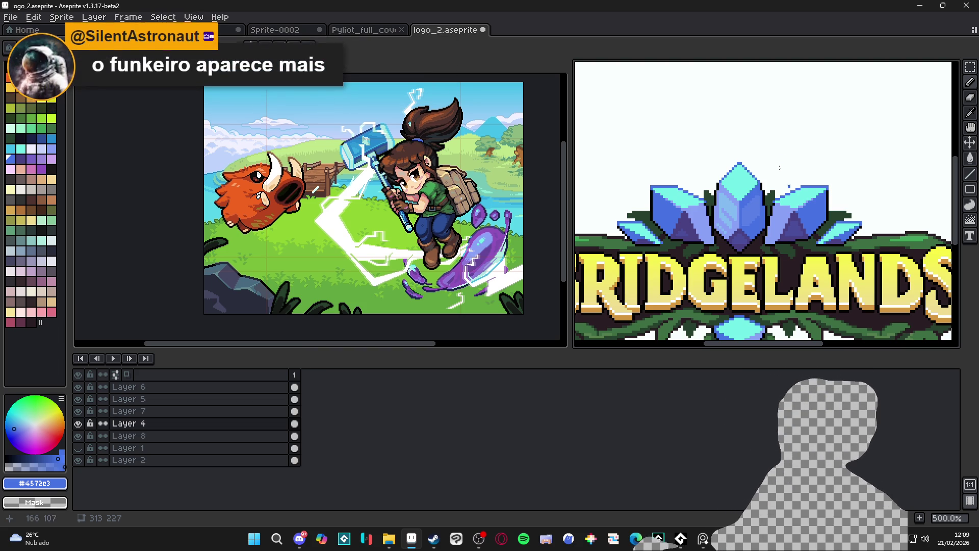
pyautogui.hotkey('ctrl', 's')
# Draw a lighter-blue diagonal highlight and a short lighter-blue line on the crystal.
pyautogui.scroll(-1, 662, 214)
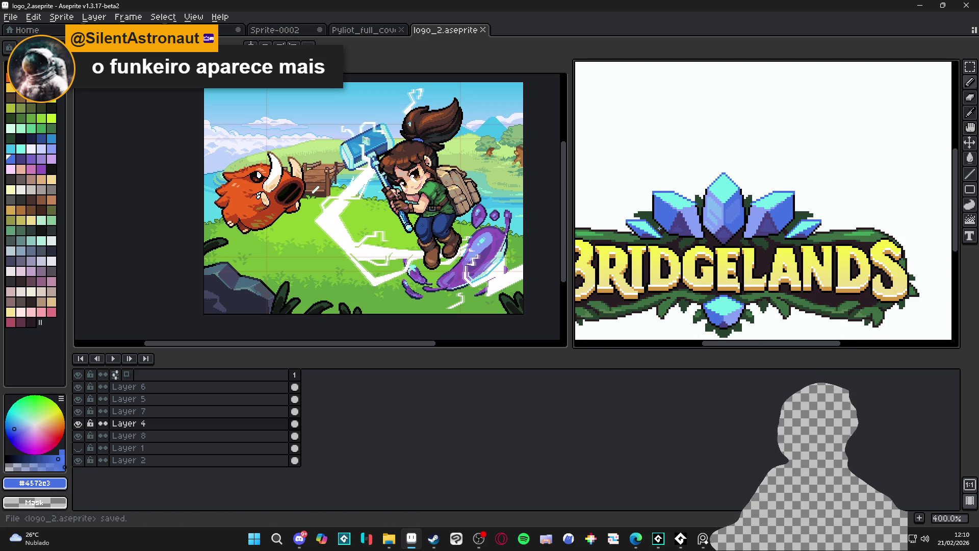
pyautogui.scroll(2, 710, 219)
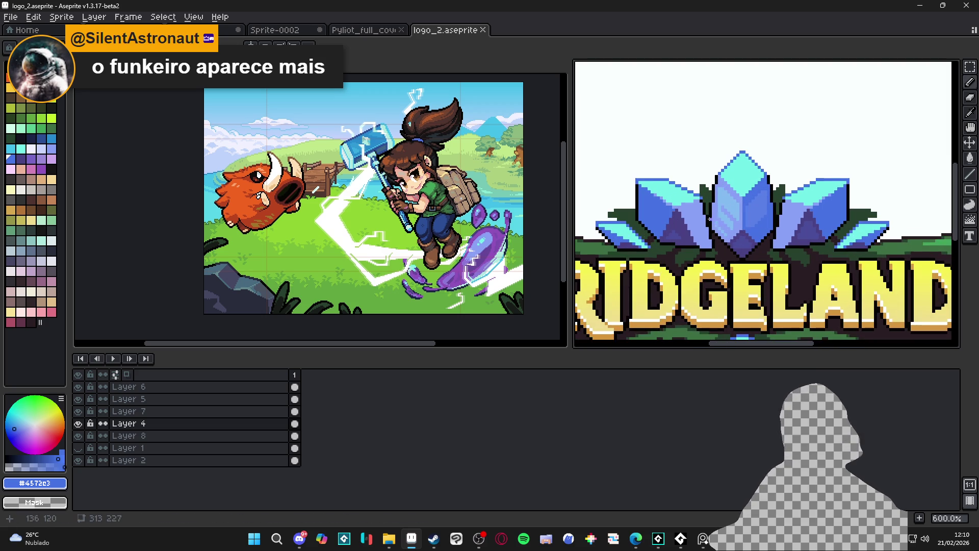
pyautogui.keyDown('alt'); pyautogui.click(661, 199); pyautogui.keyUp('alt')
pyautogui.scroll(4, 661, 199)
pyautogui.moveTo(614, 188); pyautogui.dragTo(666, 237)
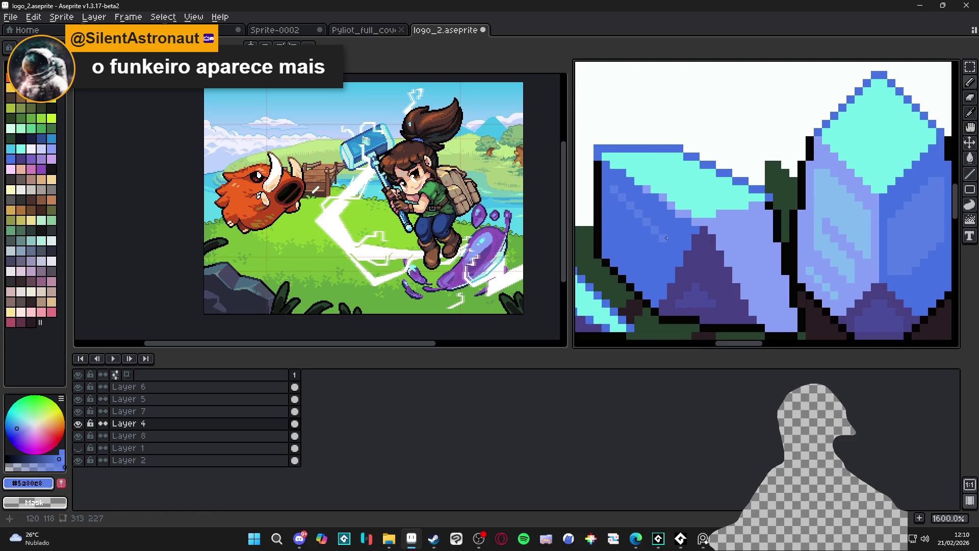
pyautogui.keyDown('shift'); pyautogui.click(651, 276); pyautogui.keyUp('shift')
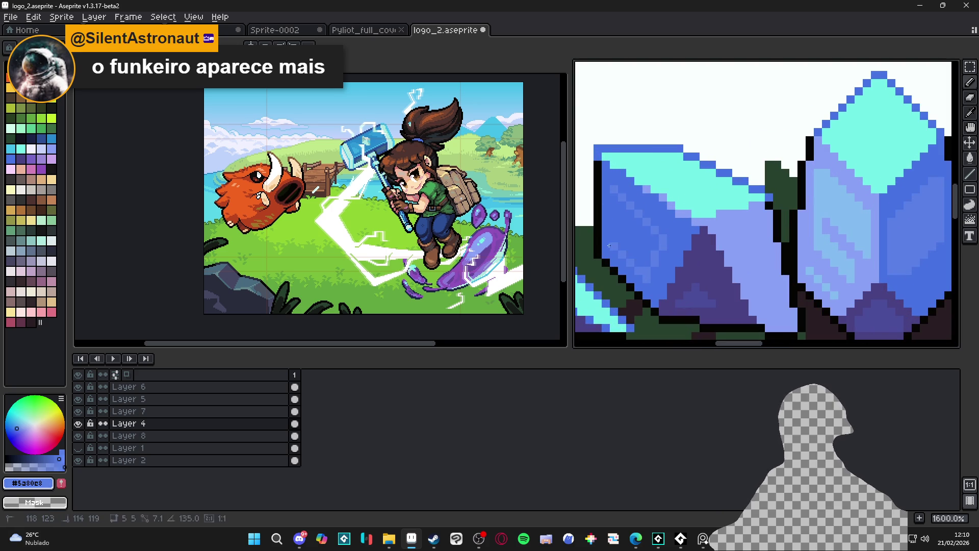
# Try a lighter-blue fill on the crystal faces, undo it, then draw a darker-blue line along the crystal.
pyautogui.press('g')
pyautogui.click(629, 225)
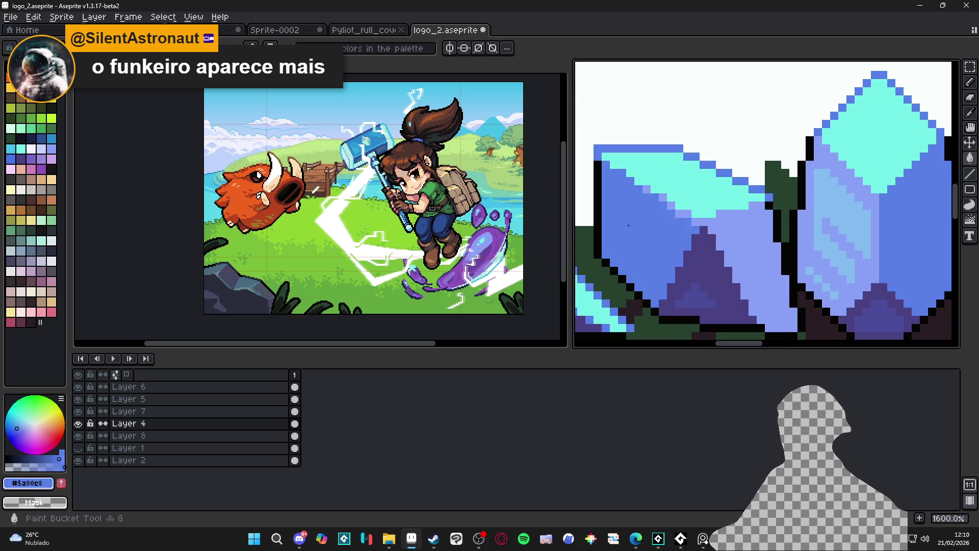
pyautogui.hotkey('ctrl', 'z')
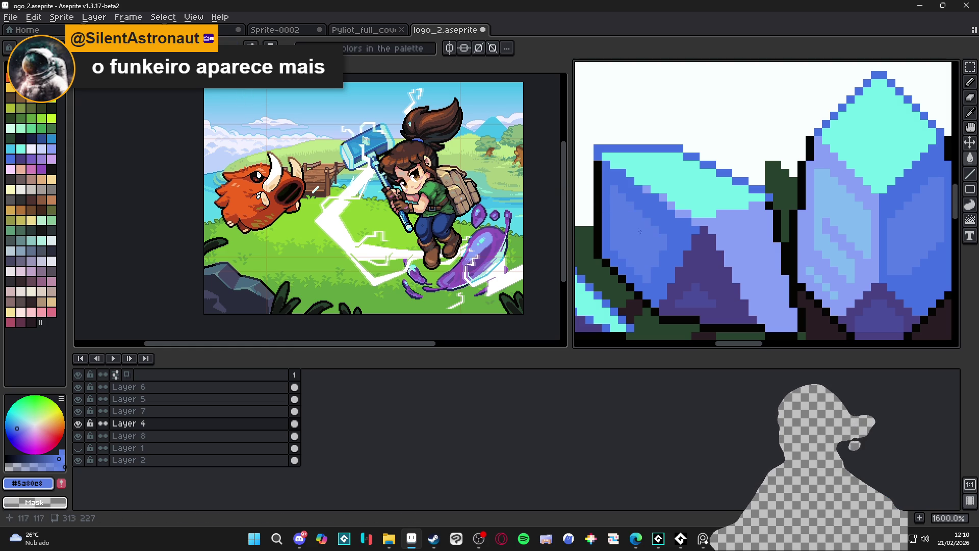
pyautogui.press('l')
pyautogui.keyDown('alt'); pyautogui.click(653, 260); pyautogui.keyUp('alt')
pyautogui.moveTo(653, 259)
pyautogui.mouseDown()
pyautogui.moveTo(614, 215)
pyautogui.moveTo(661, 261)
pyautogui.mouseUp()
pyautogui.scroll(-6, 661, 261)
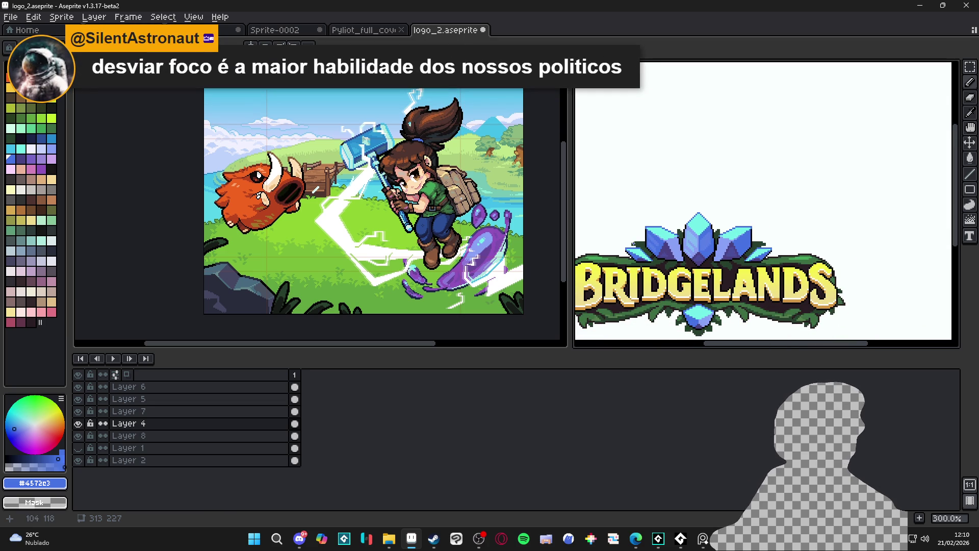
# Sample the crystal blues and draw a lighter diagonal line across the crystal.
pyautogui.scroll(4, 644, 241)
pyautogui.scroll(3, 640, 232)
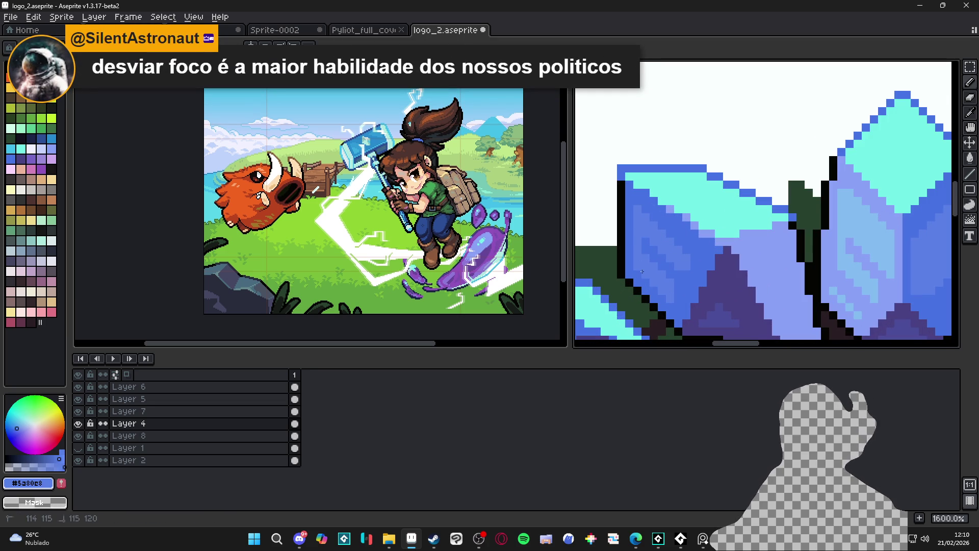
pyautogui.scroll(-3, 649, 257)
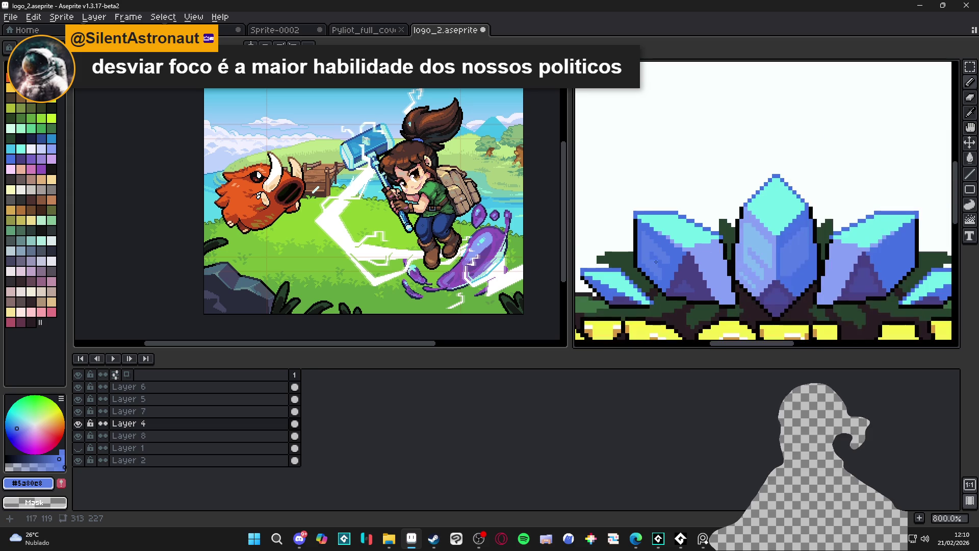
pyautogui.scroll(3, 649, 259)
pyautogui.keyDown('alt'); pyautogui.click(633, 242); pyautogui.keyUp('alt')
pyautogui.scroll(-4, 635, 233)
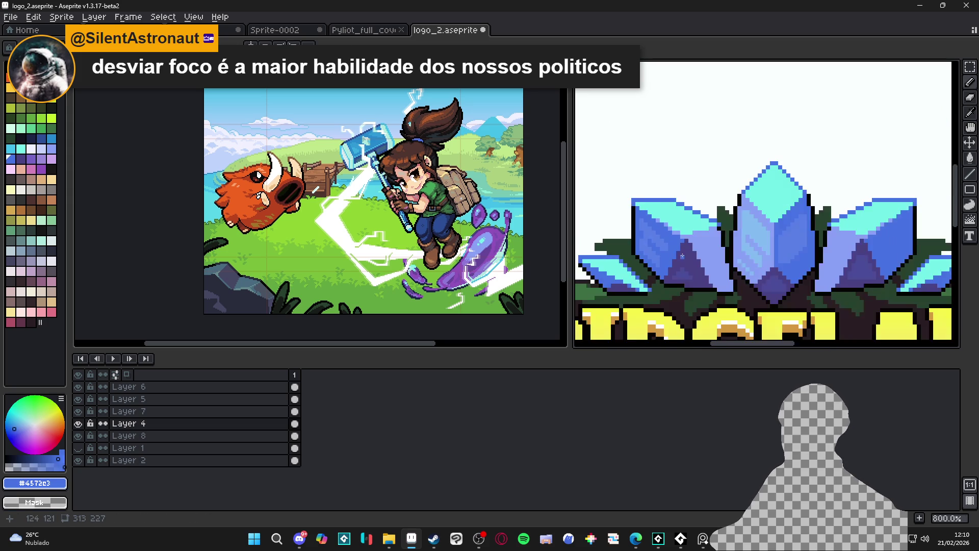
pyautogui.scroll(3, 666, 239)
pyautogui.keyDown('alt'); pyautogui.click(644, 244); pyautogui.keyUp('alt')
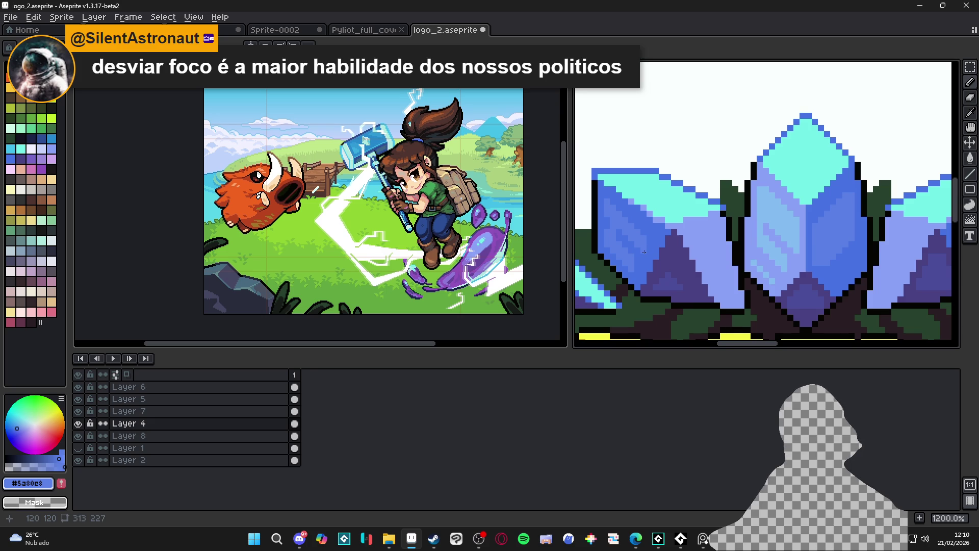
pyautogui.scroll(-2, 644, 251)
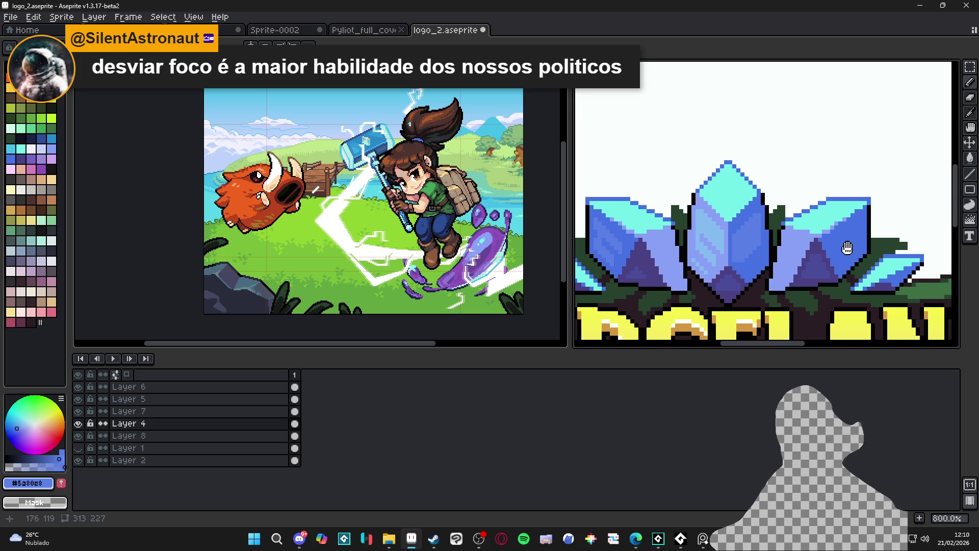
pyautogui.scroll(-2, 847, 248)
pyautogui.scroll(5, 802, 218)
pyautogui.moveTo(802, 220)
pyautogui.mouseDown()
pyautogui.moveTo(760, 265)
pyautogui.moveTo(760, 299)
pyautogui.moveTo(804, 257)
pyautogui.mouseUp()
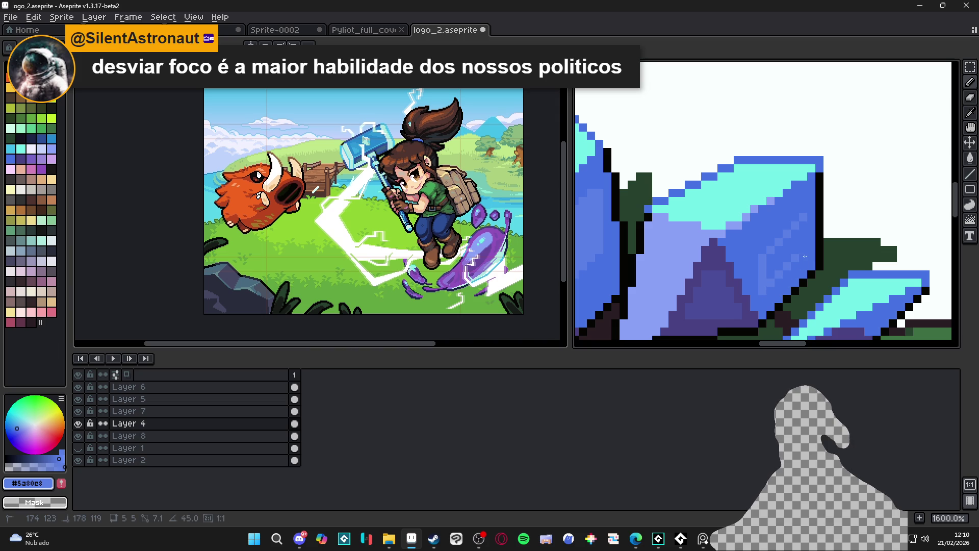
# Pencil another diagonal highlight and a pixel touch onto the crystal, then save.
pyautogui.press('b')
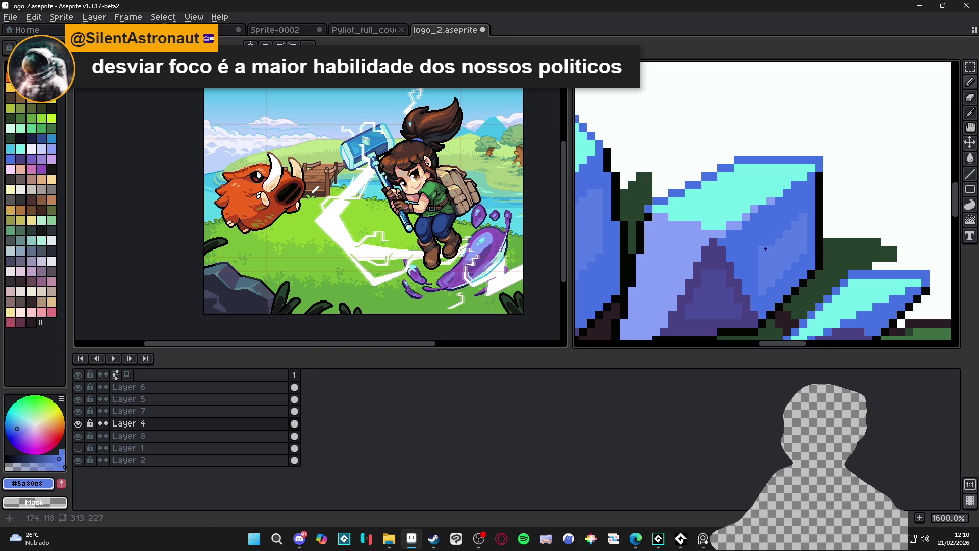
pyautogui.scroll(-4, 767, 250)
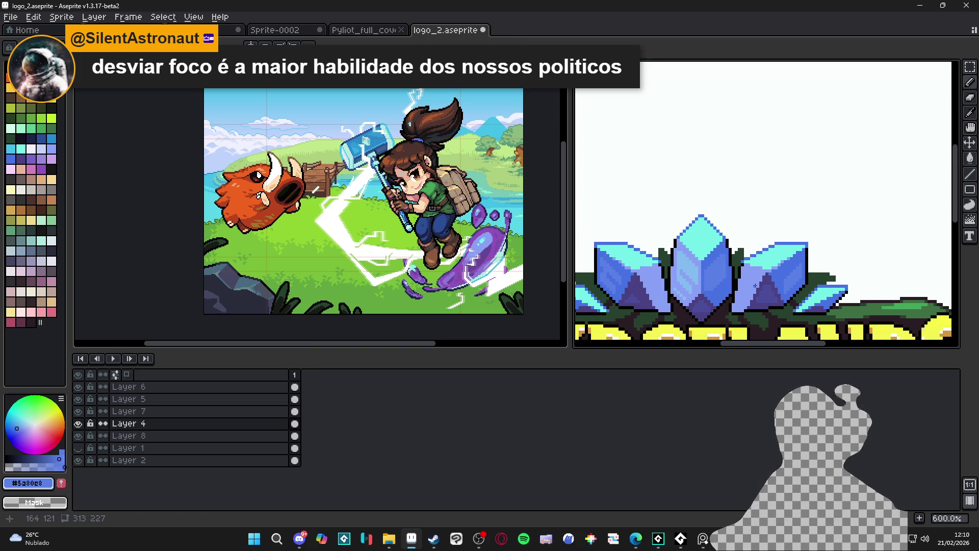
pyautogui.scroll(4, 779, 272)
pyautogui.moveTo(811, 245); pyautogui.dragTo(769, 277)
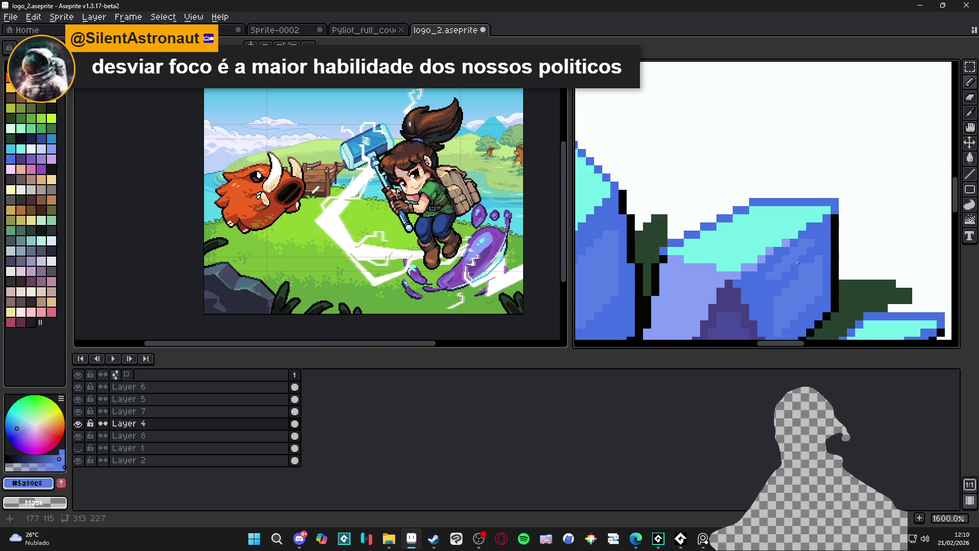
pyautogui.moveTo(807, 257); pyautogui.dragTo(809, 257)
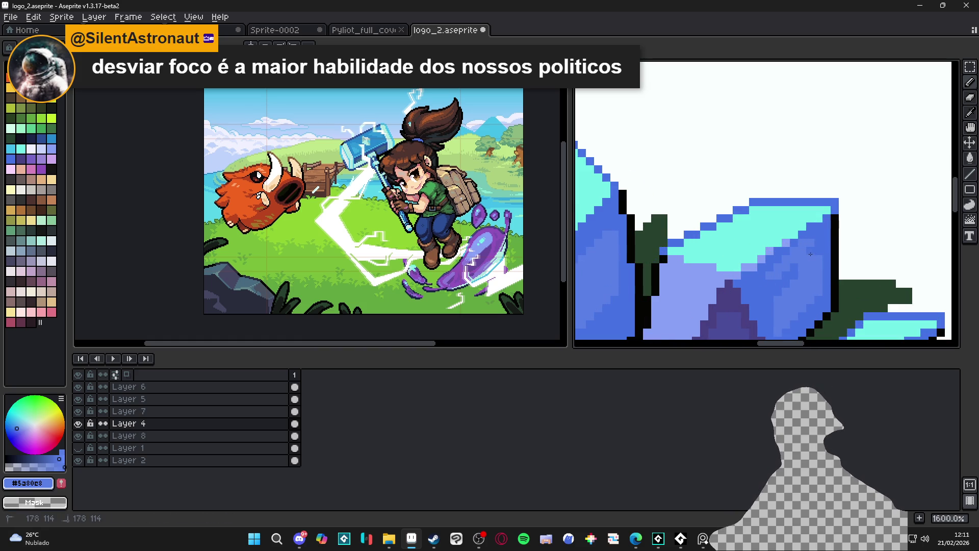
pyautogui.scroll(-4, 815, 239)
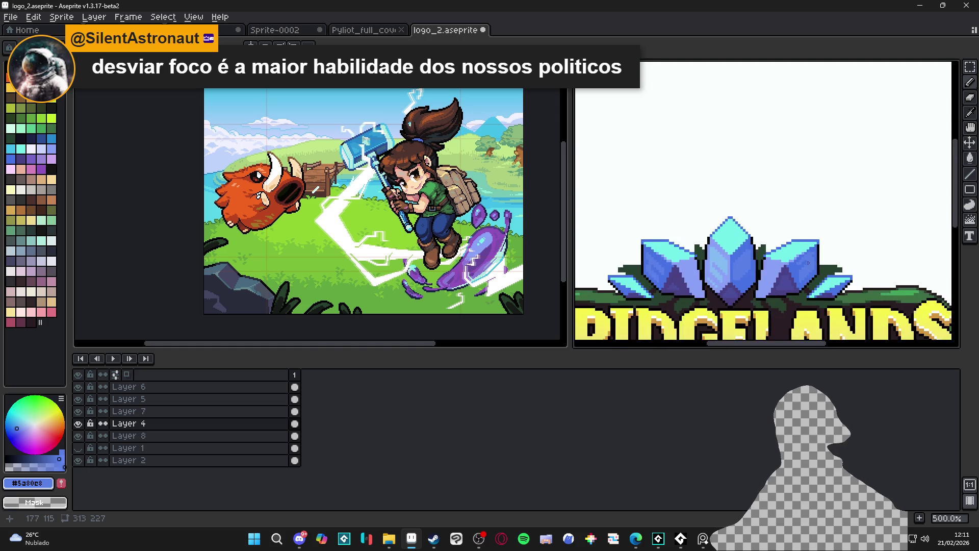
pyautogui.hotkey('ctrl', 's')
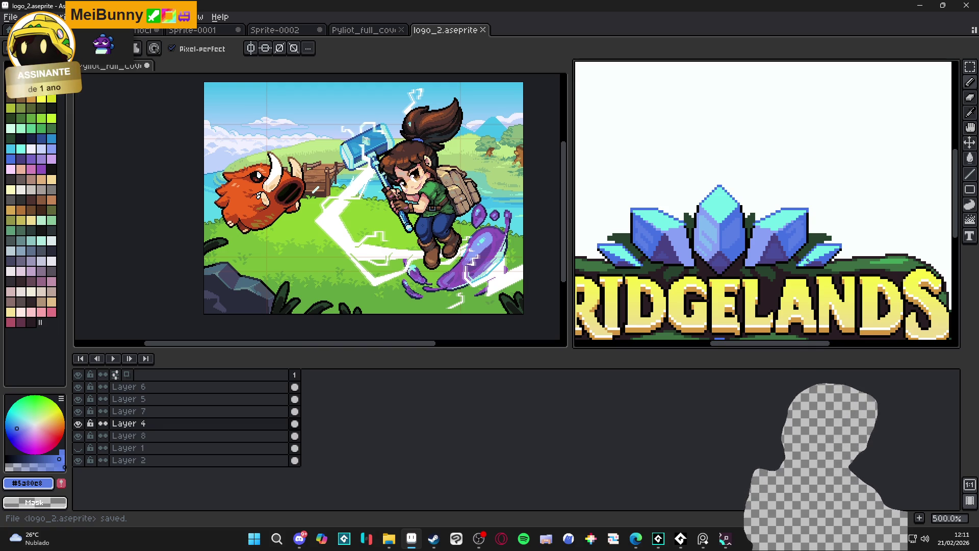
pyautogui.scroll(-2, 760, 225)
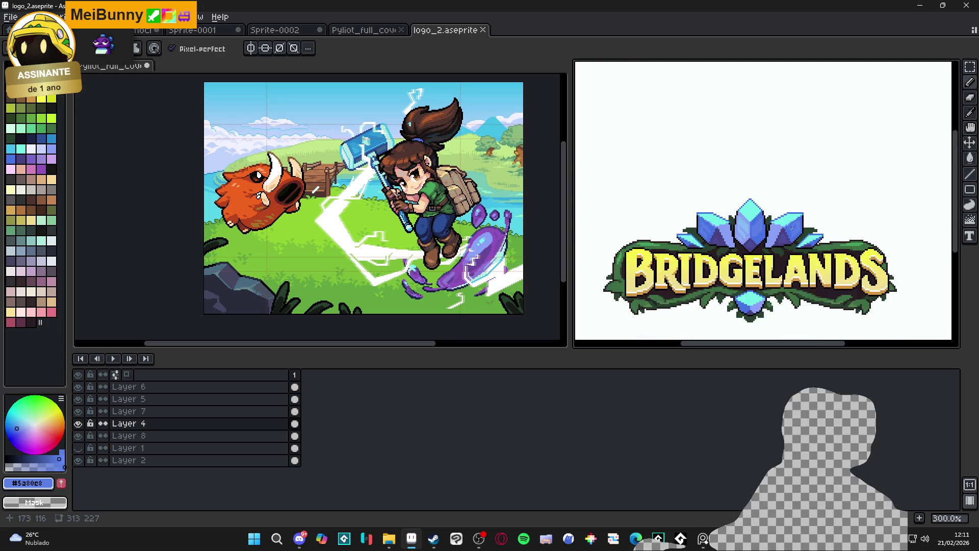
pyautogui.hotkey('ctrl', 's')
# Add short light-blue pixel lines along the lower crystal's edge.
pyautogui.scroll(3, 759, 226)
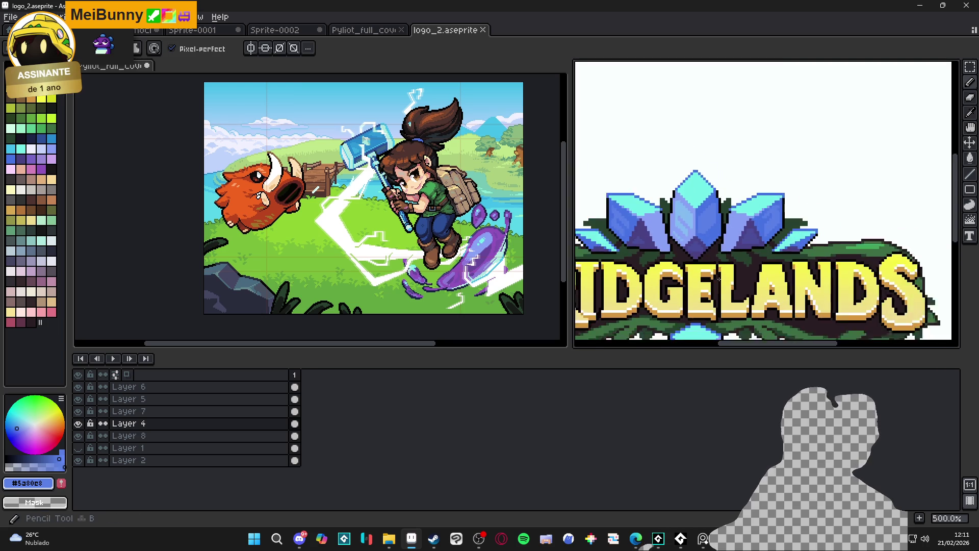
pyautogui.scroll(-2, 714, 215)
pyautogui.scroll(2, 687, 208)
pyautogui.moveTo(687, 208); pyautogui.dragTo(681, 187)
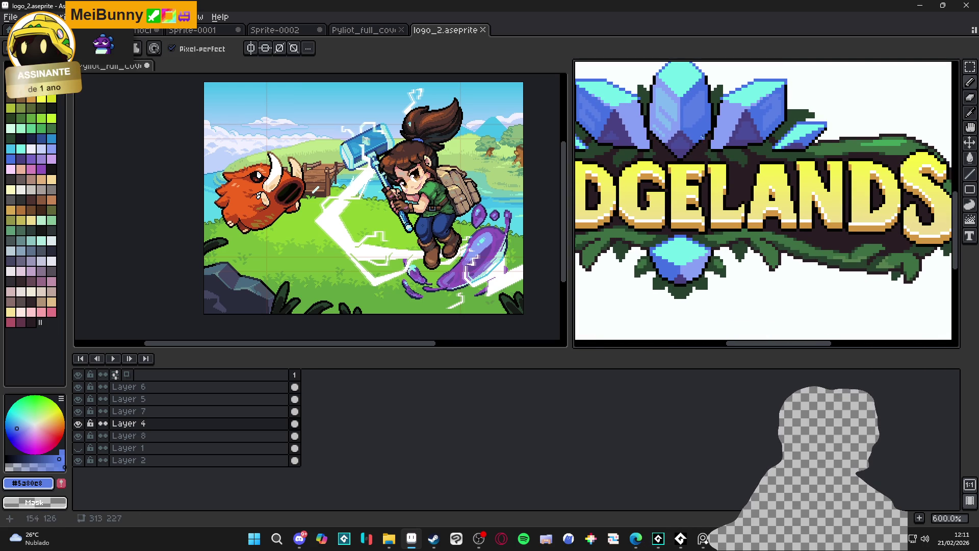
pyautogui.keyDown('alt'); pyautogui.click(661, 121); pyautogui.keyUp('alt')
pyautogui.scroll(-2, 663, 153)
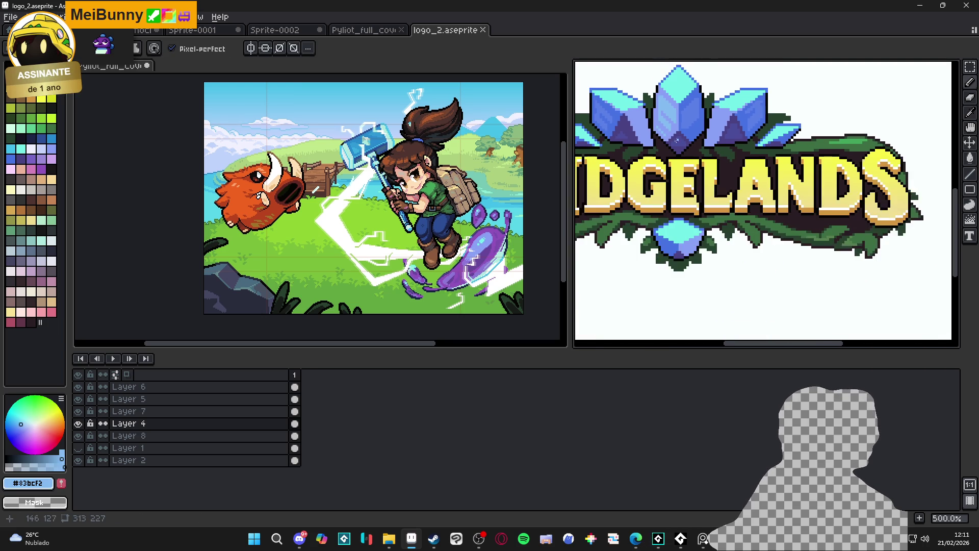
pyautogui.scroll(2, 687, 229)
pyautogui.scroll(1, 687, 229)
pyautogui.scroll(-1, 793, 124)
pyautogui.scroll(1, 672, 66)
pyautogui.press('alt')
pyautogui.scroll(3, 701, 270)
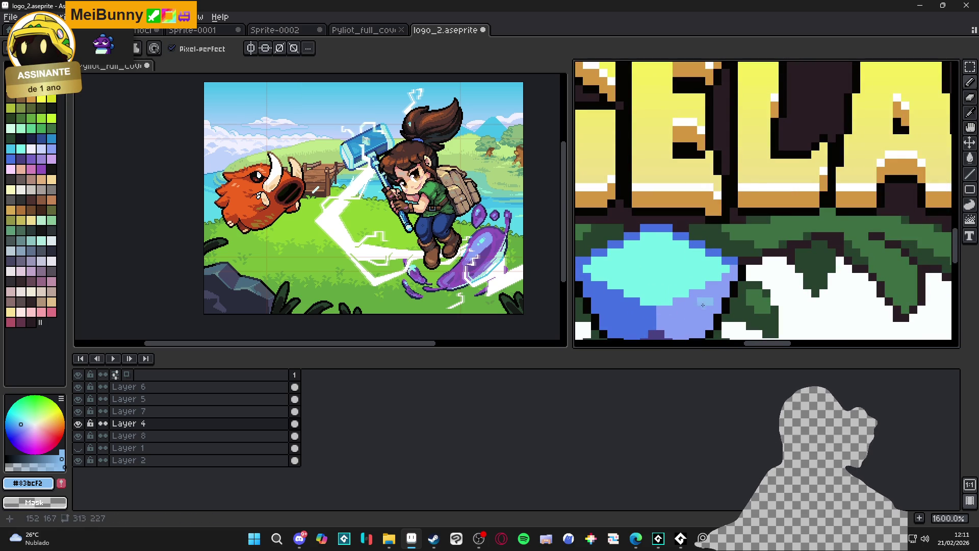
pyautogui.moveTo(683, 322); pyautogui.dragTo(668, 295)
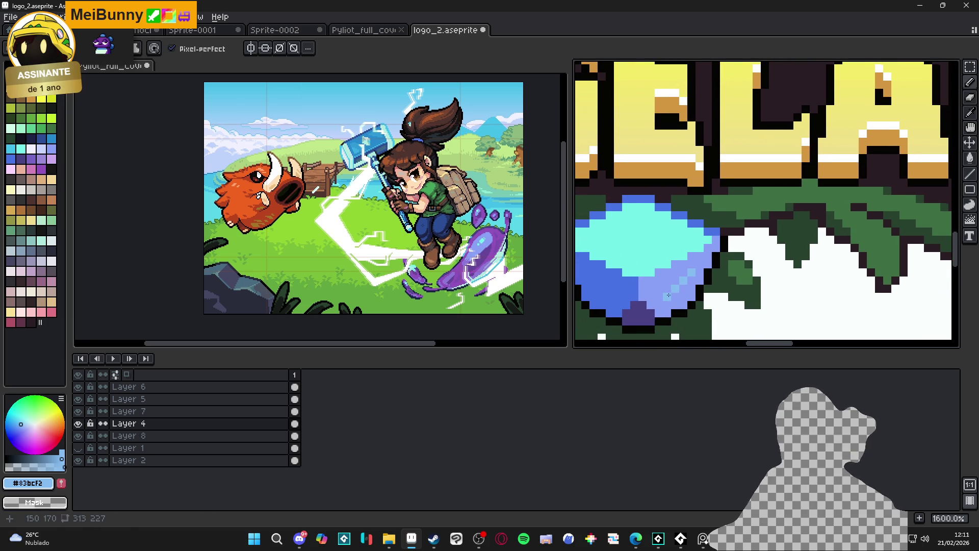
pyautogui.keyDown('shift'); pyautogui.click(692, 284); pyautogui.keyUp('shift')
pyautogui.keyDown('shift'); pyautogui.click(693, 288); pyautogui.keyUp('shift')
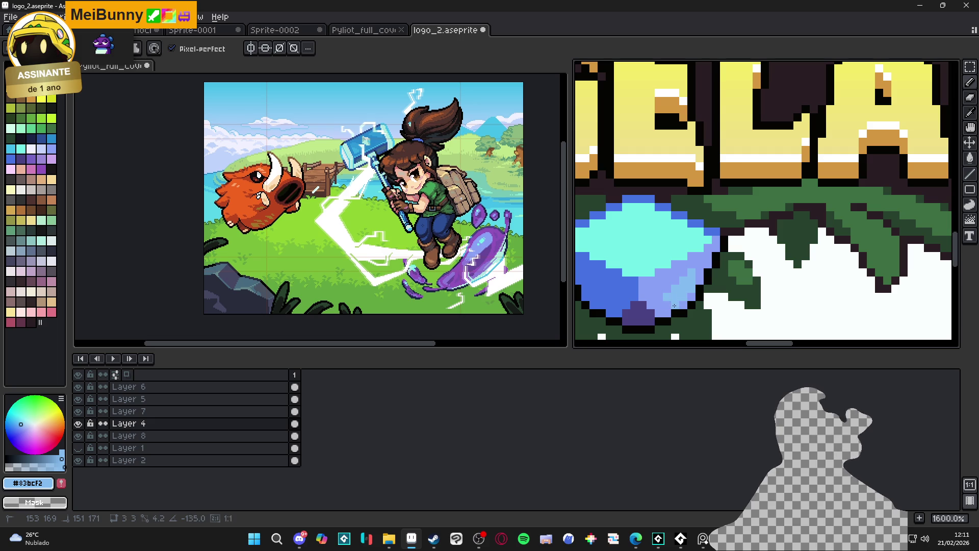
# Save logo_2.aseprite.
pyautogui.scroll(-2, 674, 306)
pyautogui.scroll(1, 675, 301)
pyautogui.scroll(3, 674, 302)
pyautogui.hotkey('ctrl', 's')
pyautogui.scroll(-4, 645, 283)
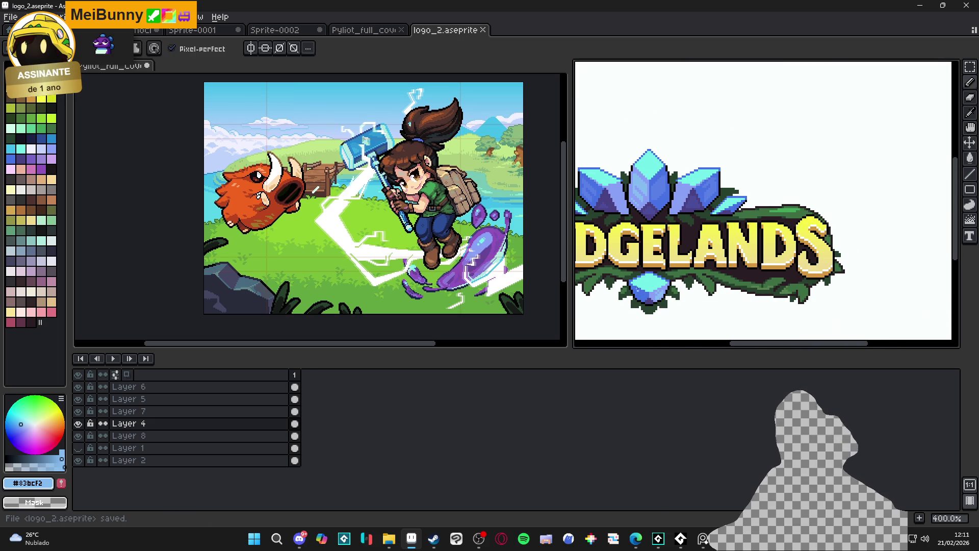
# Copy the whole logo, add a new layer above fg in the cover, and cancel the paste.
pyautogui.scroll(-2, 663, 277)
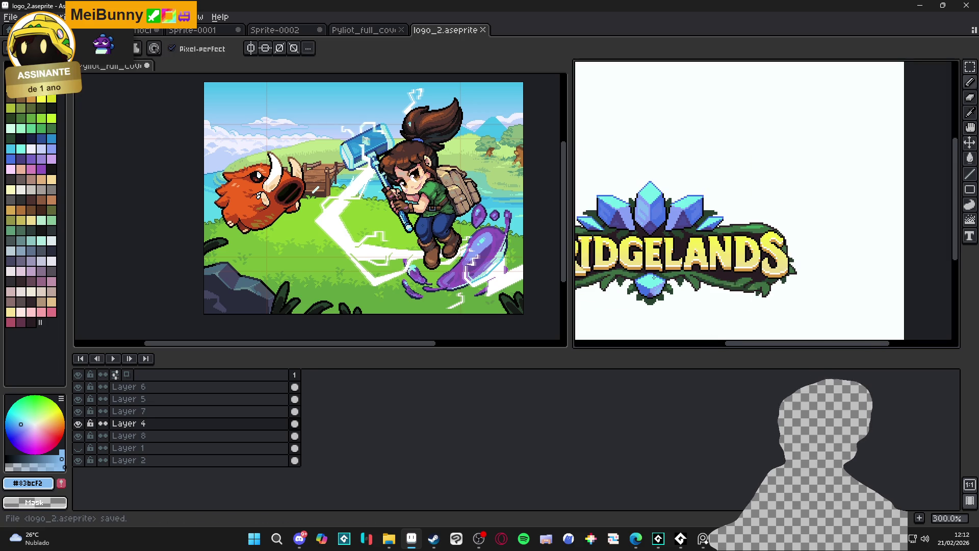
pyautogui.scroll(2, 663, 278)
pyautogui.keyDown('ctrl'); pyautogui.click(698, 247); pyautogui.keyUp('ctrl')
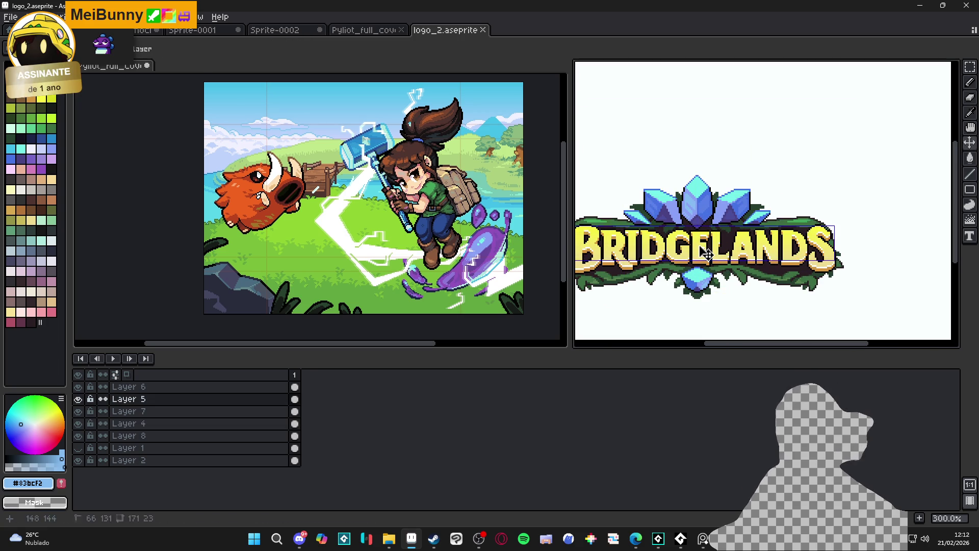
pyautogui.moveTo(698, 247); pyautogui.dragTo(726, 254)
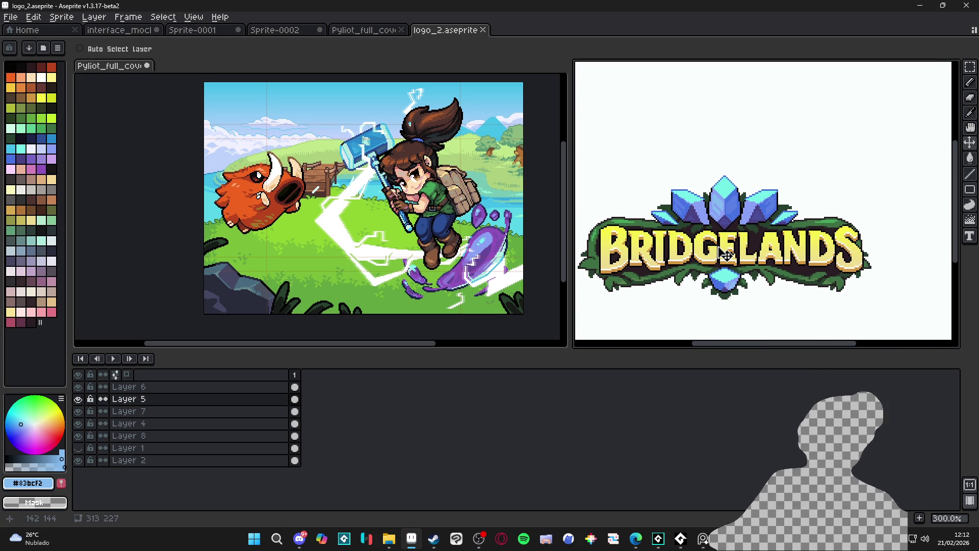
pyautogui.moveTo(598, 211); pyautogui.dragTo(873, 288)
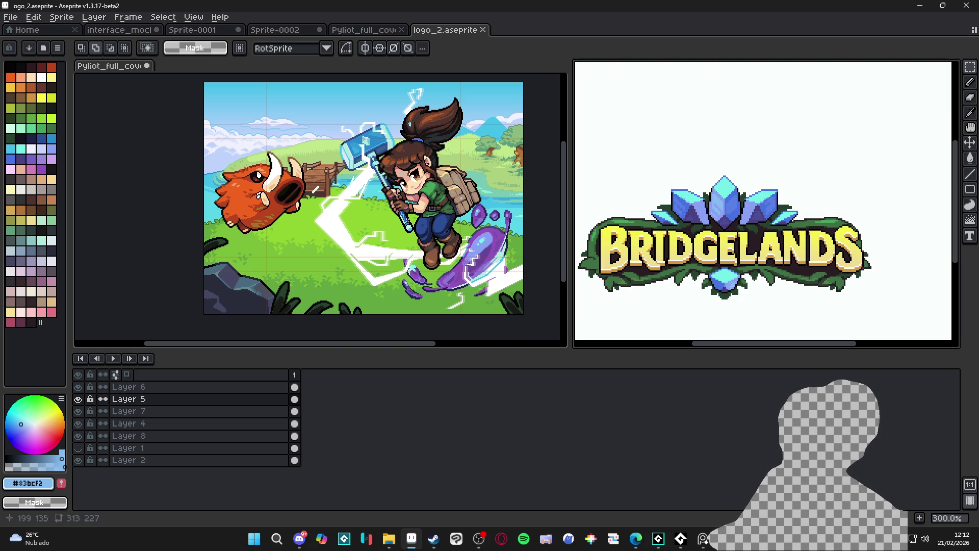
pyautogui.hotkey('ctrl', 'c')
pyautogui.click(436, 216)
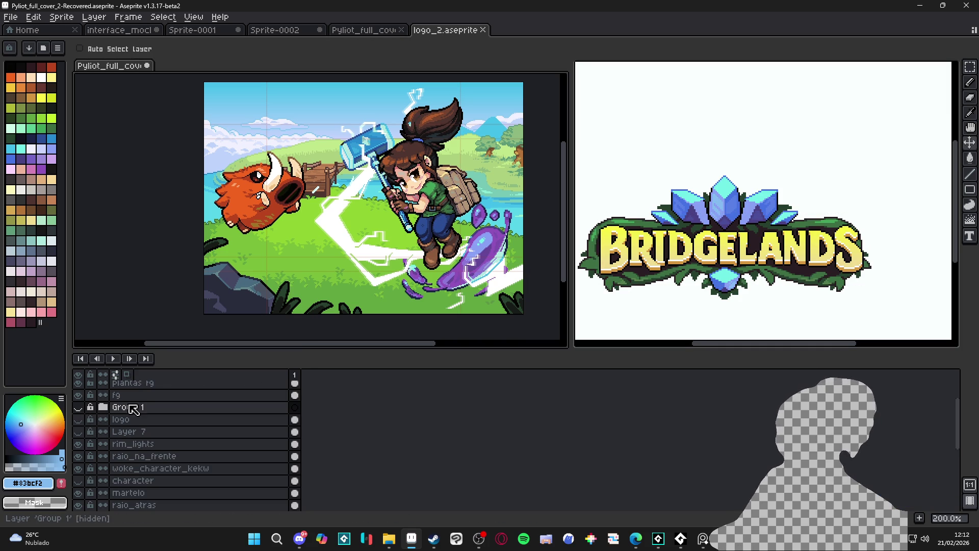
pyautogui.click(135, 400)
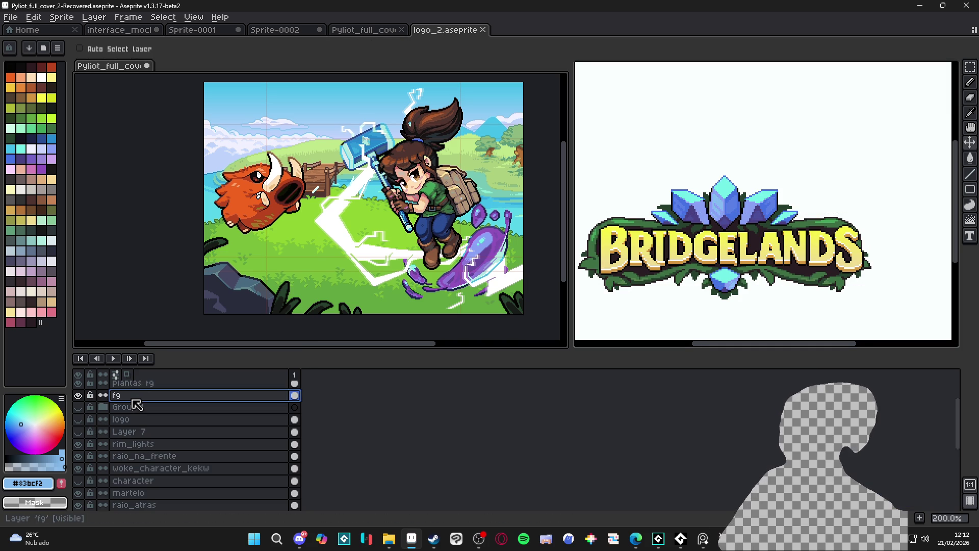
pyautogui.hotkey('shift', 'n')
pyautogui.hotkey('ctrl', 'v')
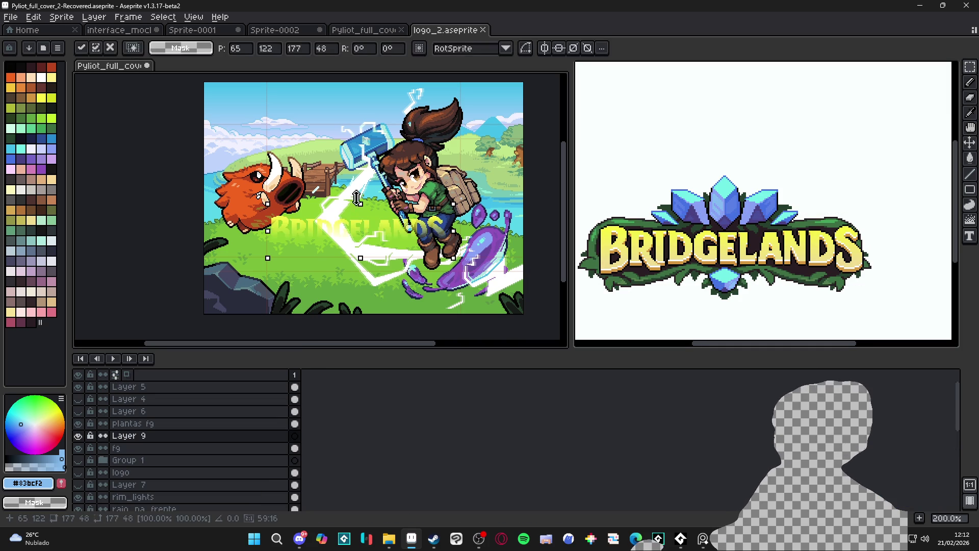
pyautogui.press('Escape')
pyautogui.press('v')
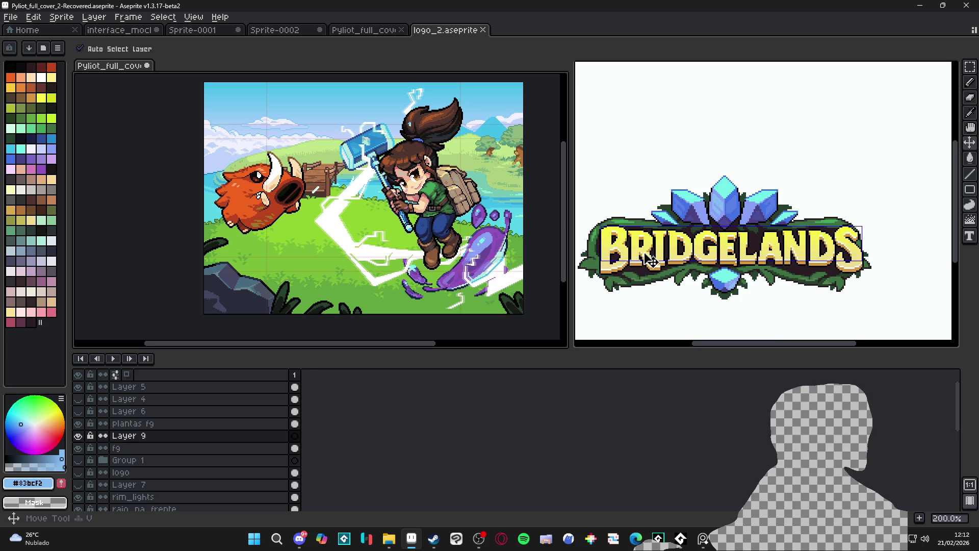
# In logo_2, delete Layer 6 and merge Layer 5 down into Layer 7.
pyautogui.click(653, 252)
pyautogui.click(78, 411)
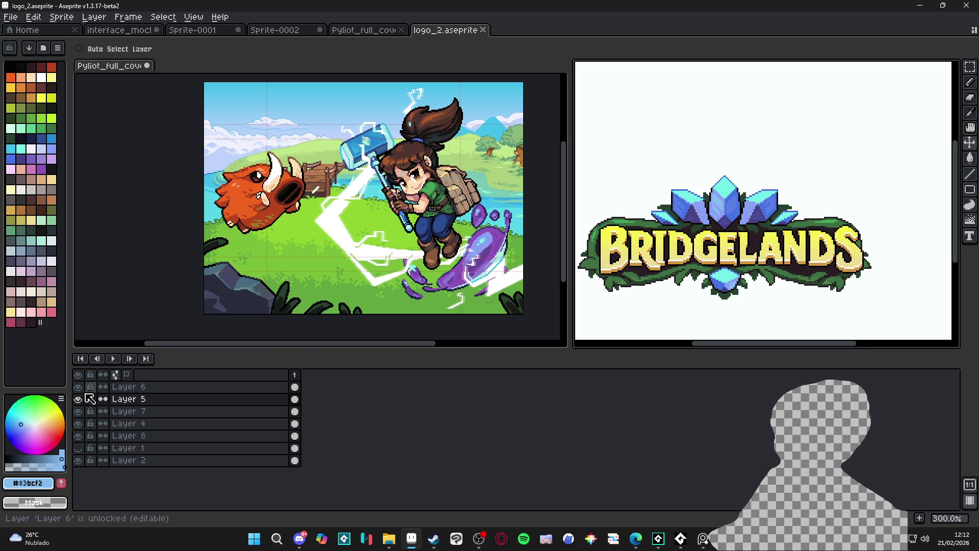
pyautogui.click(91, 400)
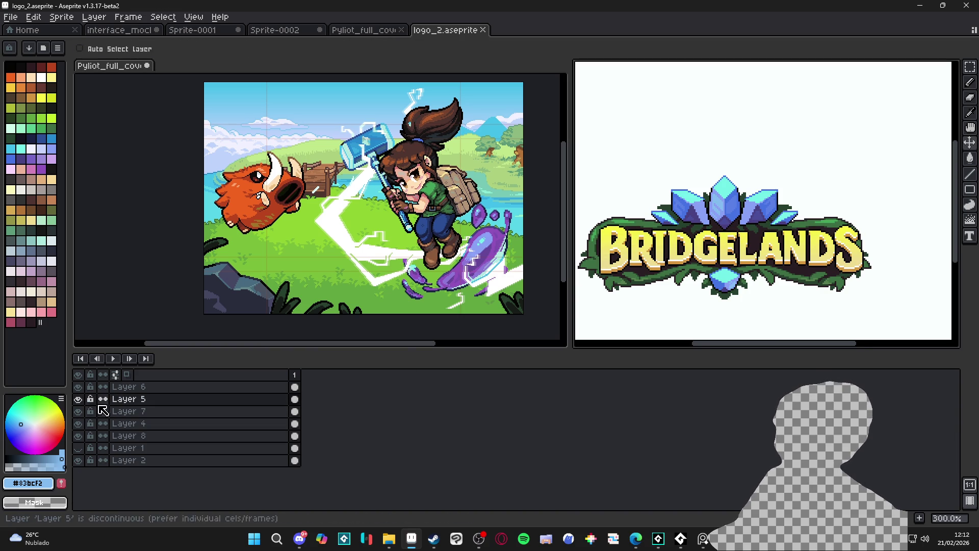
pyautogui.click(123, 386)
pyautogui.rightClick(122, 386)
pyautogui.click(141, 419)
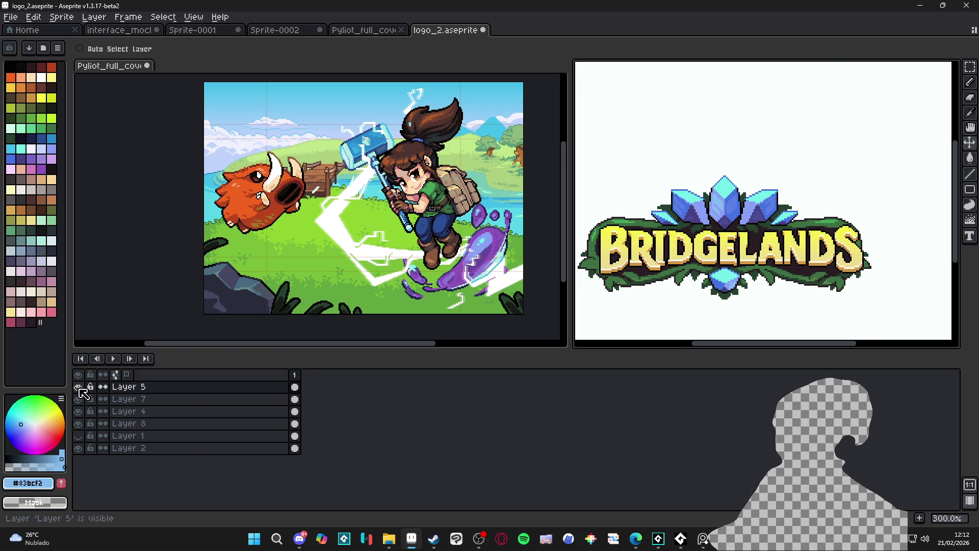
pyautogui.rightClick(138, 389)
pyautogui.click(168, 459)
pyautogui.click(79, 388)
pyautogui.click(79, 388)
pyautogui.click(80, 390)
pyautogui.click(81, 390)
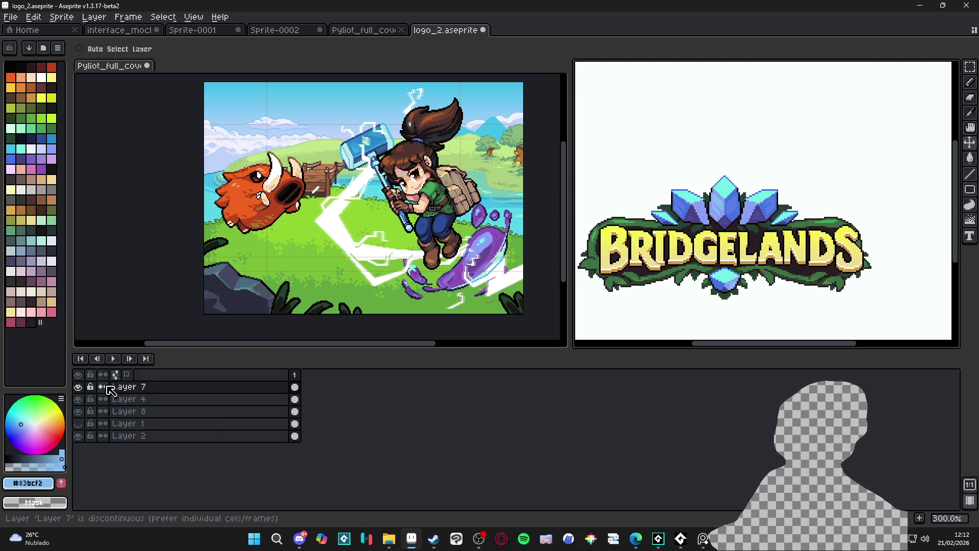
# Copy the BRIDGELANDS lettering, paste it onto the cover and nudge it into place mid-scene.
pyautogui.press('m')
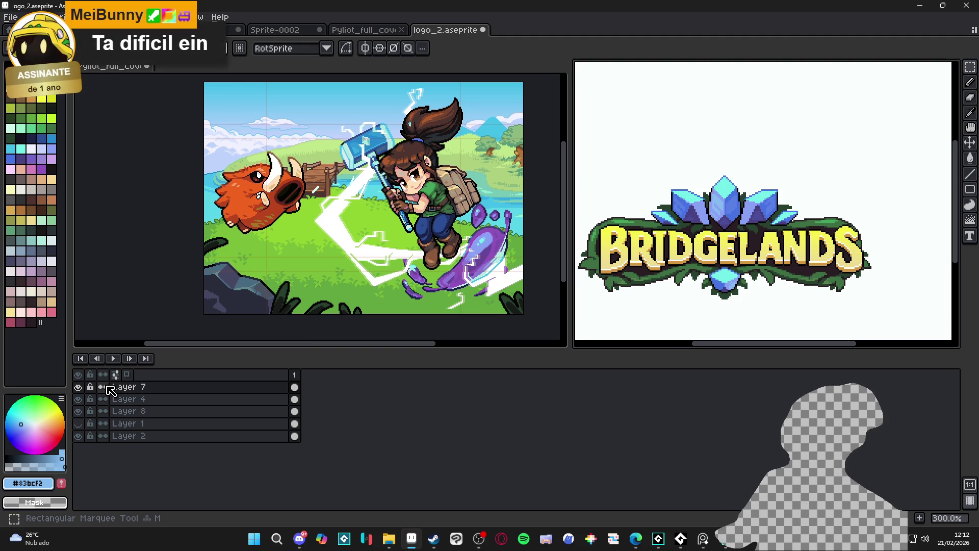
pyautogui.moveTo(594, 212); pyautogui.dragTo(880, 298)
pyautogui.hotkey('ctrl', 'c')
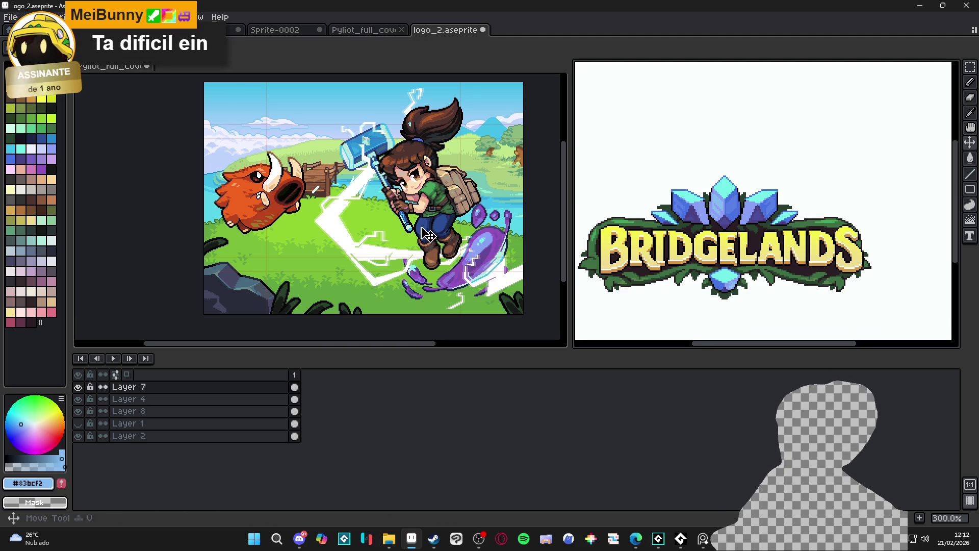
pyautogui.click(286, 342)
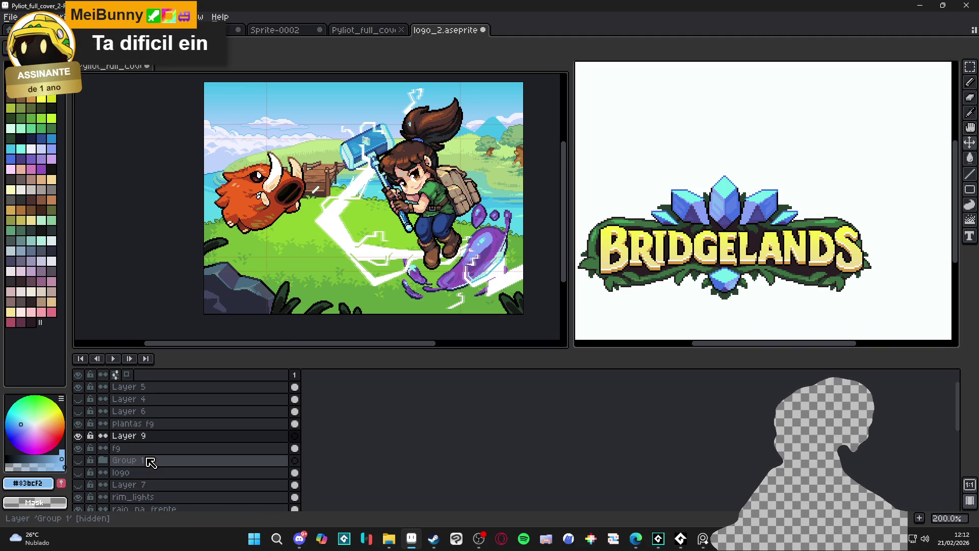
pyautogui.hotkey('ctrl', 'v')
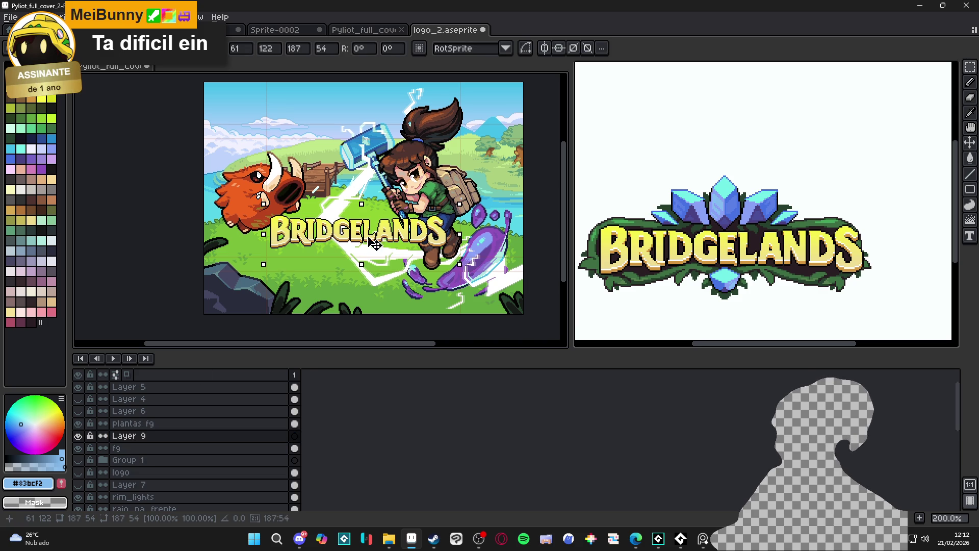
pyautogui.moveTo(384, 240)
pyautogui.mouseDown()
pyautogui.moveTo(392, 247)
pyautogui.moveTo(389, 238)
pyautogui.mouseUp()
pyautogui.scroll(3, 389, 237)
pyautogui.scroll(-1, 389, 237)
pyautogui.press('Left')
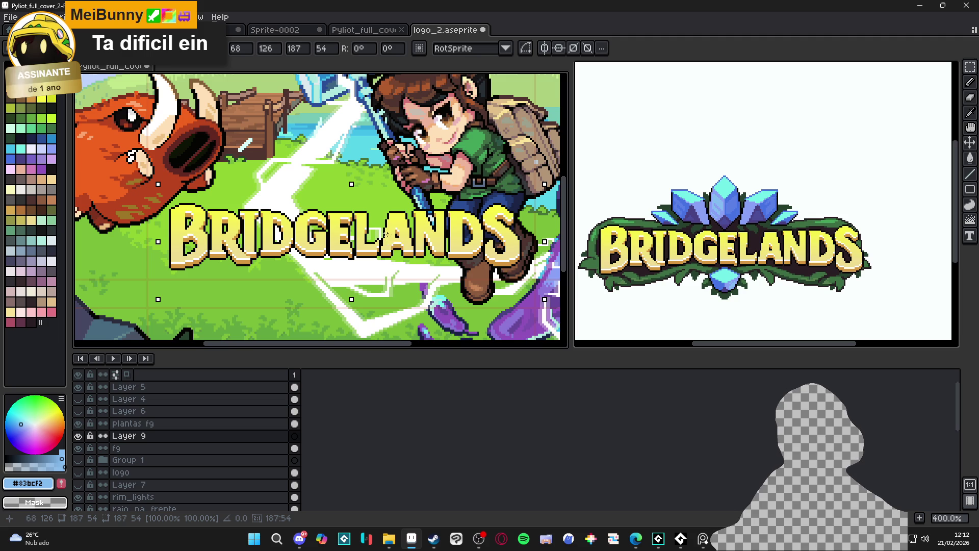
pyautogui.scroll(-2, 395, 243)
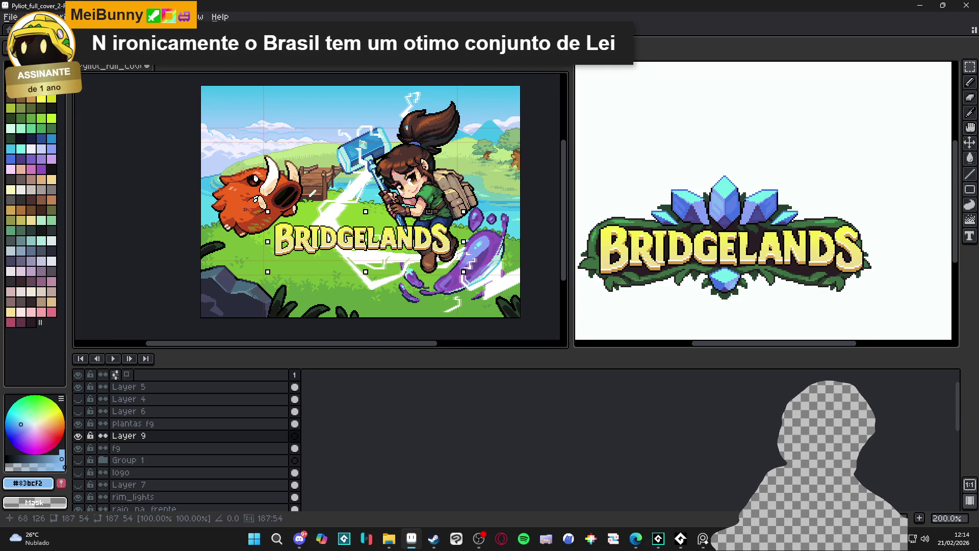
# Add black outline pixels along a letter's diagonal edge and repaint two of them tan.
pyautogui.scroll(5, 289, 268)
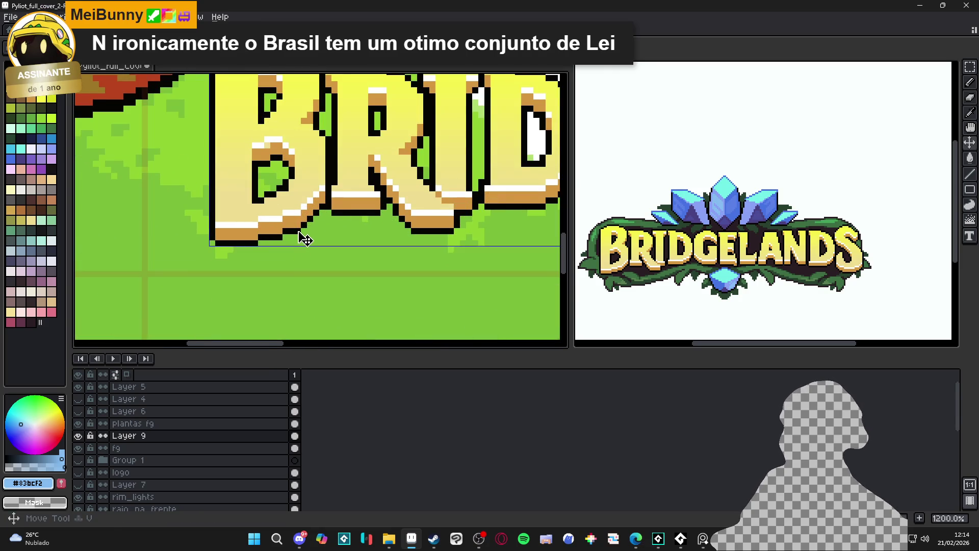
pyautogui.scroll(2, 305, 225)
pyautogui.keyDown('alt'); pyautogui.click(319, 209); pyautogui.keyUp('alt')
pyautogui.click(321, 218)
pyautogui.click(333, 206)
pyautogui.click(346, 193)
pyautogui.keyDown('alt'); pyautogui.click(333, 193); pyautogui.keyUp('alt')
pyautogui.click(321, 205)
pyautogui.click(345, 181)
# Retouch more lettering pixels, alternating black outline and tan shading colours.
pyautogui.scroll(-3, 344, 182)
pyautogui.scroll(1, 344, 245)
pyautogui.scroll(-2, 344, 258)
pyautogui.scroll(-1, 344, 259)
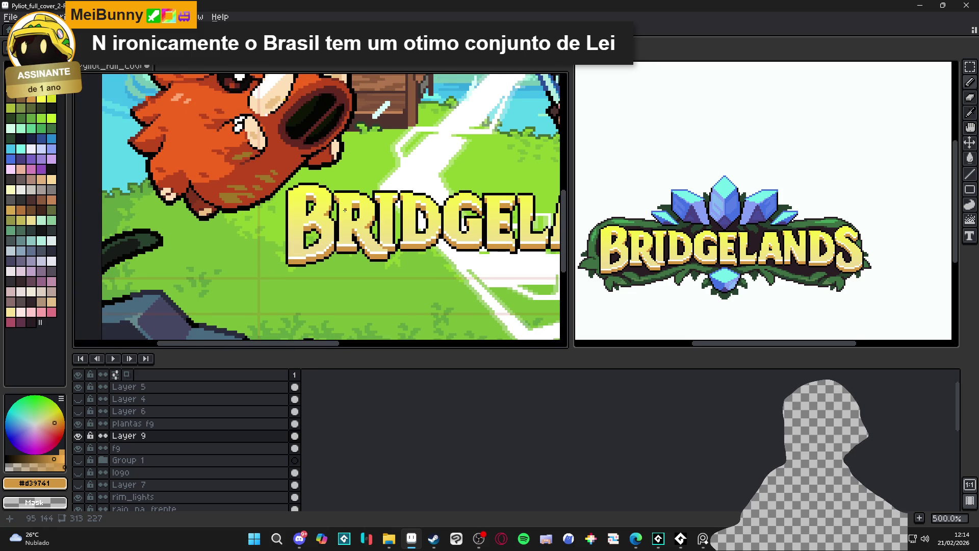
pyautogui.hscroll(2, 363, 255)
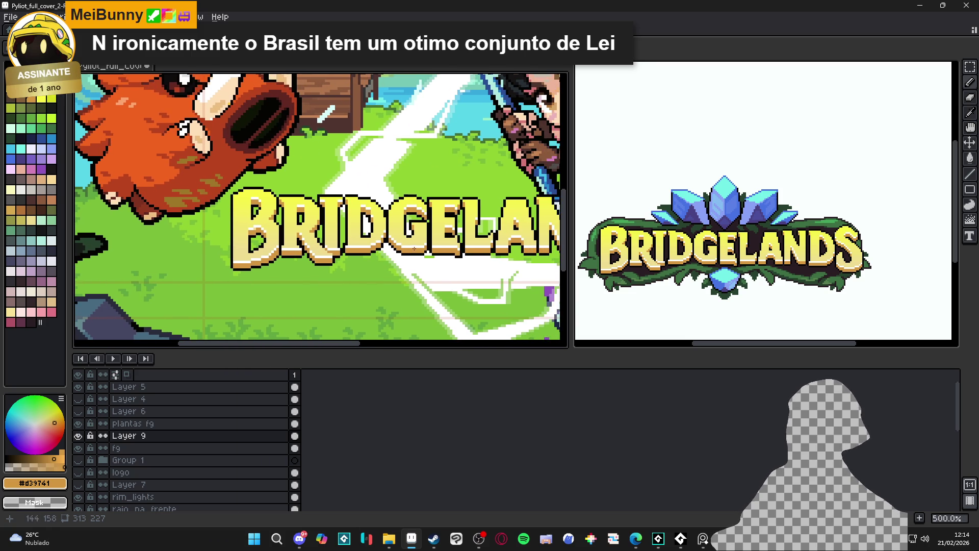
pyautogui.scroll(4, 414, 249)
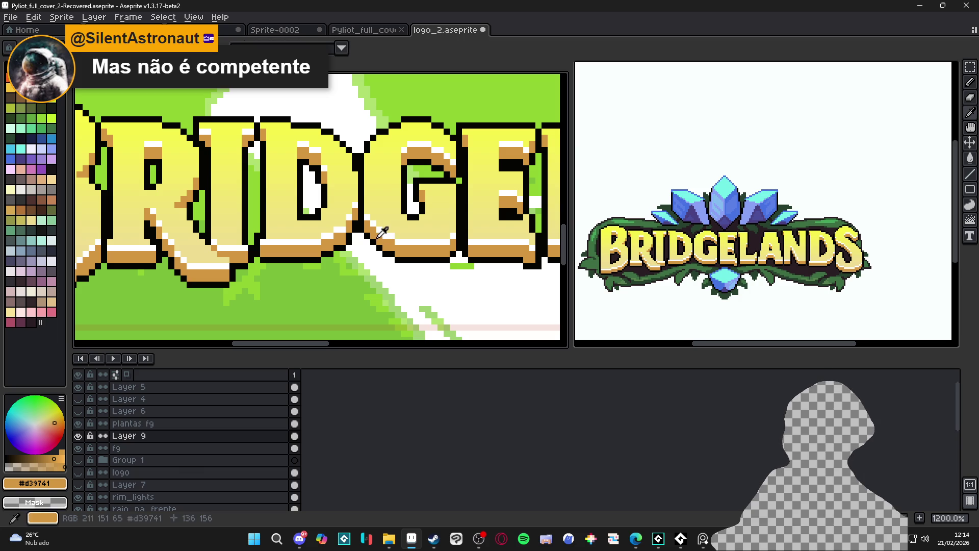
pyautogui.keyDown('alt'); pyautogui.click(366, 234); pyautogui.keyUp('alt')
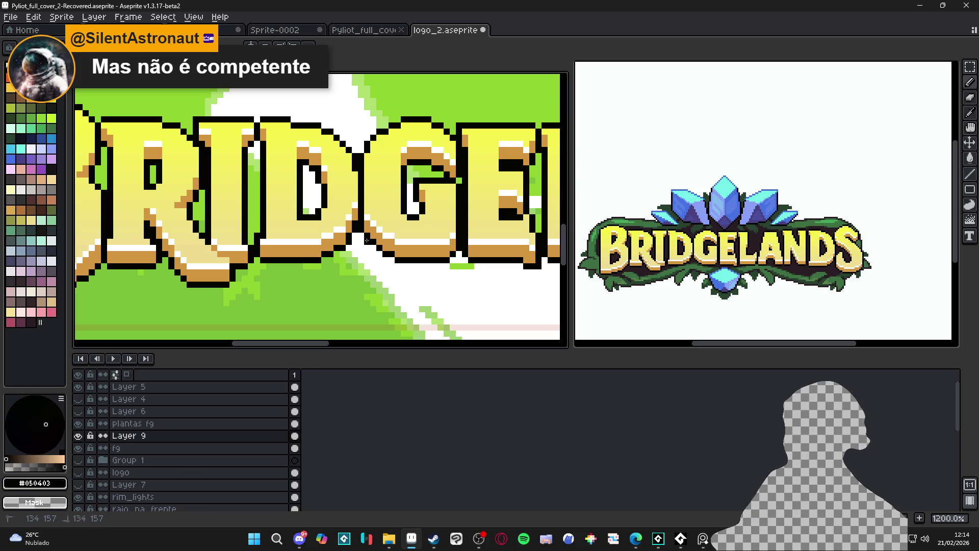
pyautogui.keyDown('alt'); pyautogui.click(380, 240); pyautogui.keyUp('alt')
pyautogui.keyDown('alt'); pyautogui.click(380, 238); pyautogui.keyUp('alt')
pyautogui.keyDown('alt'); pyautogui.click(383, 234); pyautogui.keyUp('alt')
pyautogui.keyDown('alt'); pyautogui.click(392, 246); pyautogui.keyUp('alt')
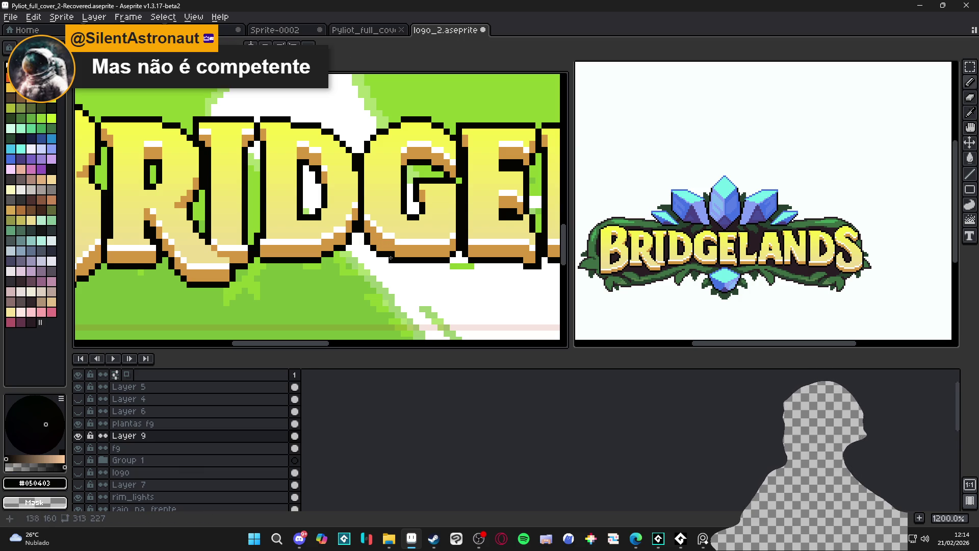
pyautogui.keyDown('alt'); pyautogui.click(390, 255); pyautogui.keyUp('alt')
# Save Pyliot_full_cover_2-Recovered.aseprite.
pyautogui.scroll(-3, 411, 262)
pyautogui.scroll(-2, 411, 262)
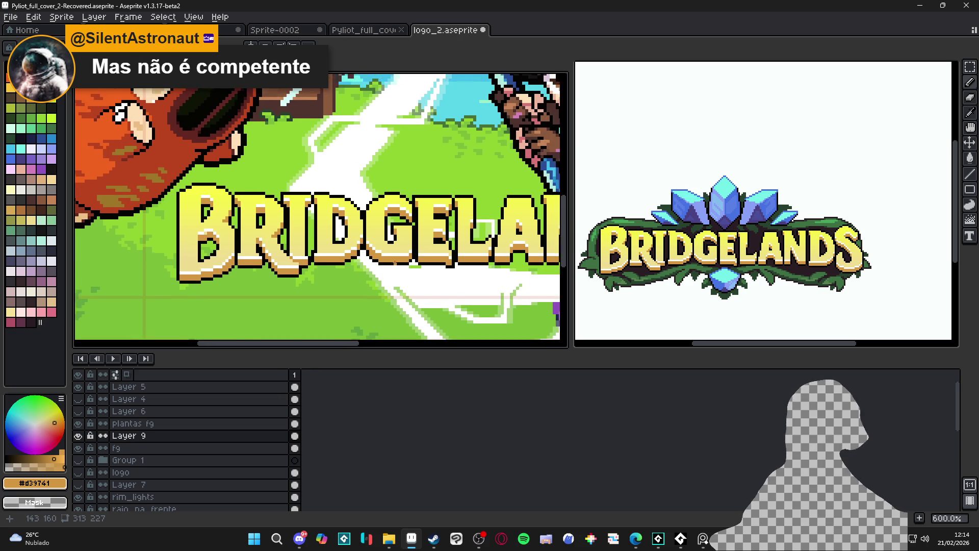
pyautogui.scroll(-1, 352, 178)
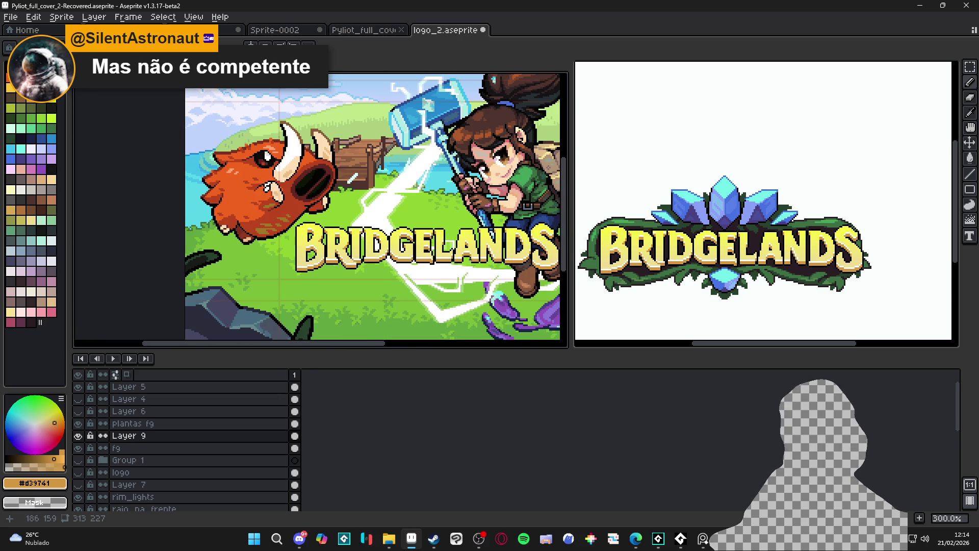
pyautogui.moveTo(352, 178); pyautogui.dragTo(314, 182)
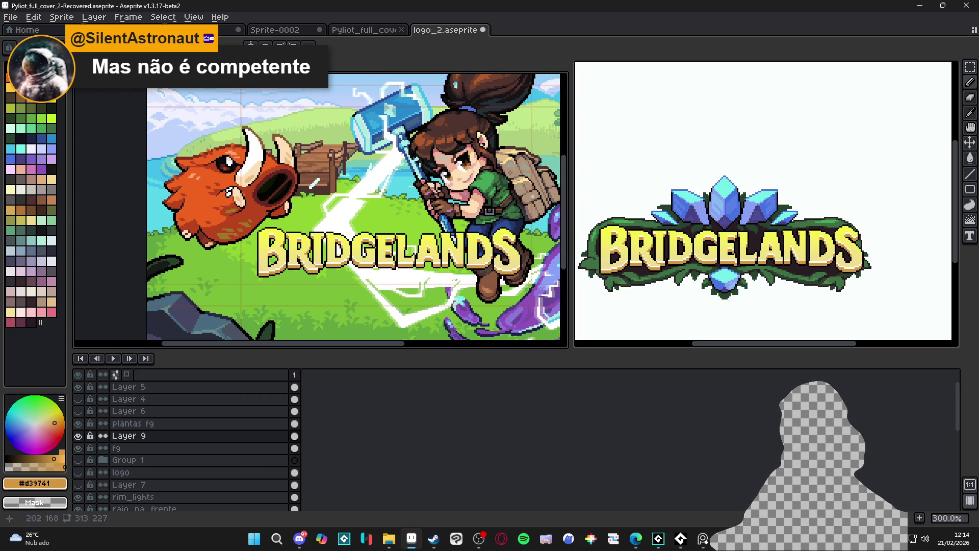
pyautogui.hotkey('ctrl', 's')
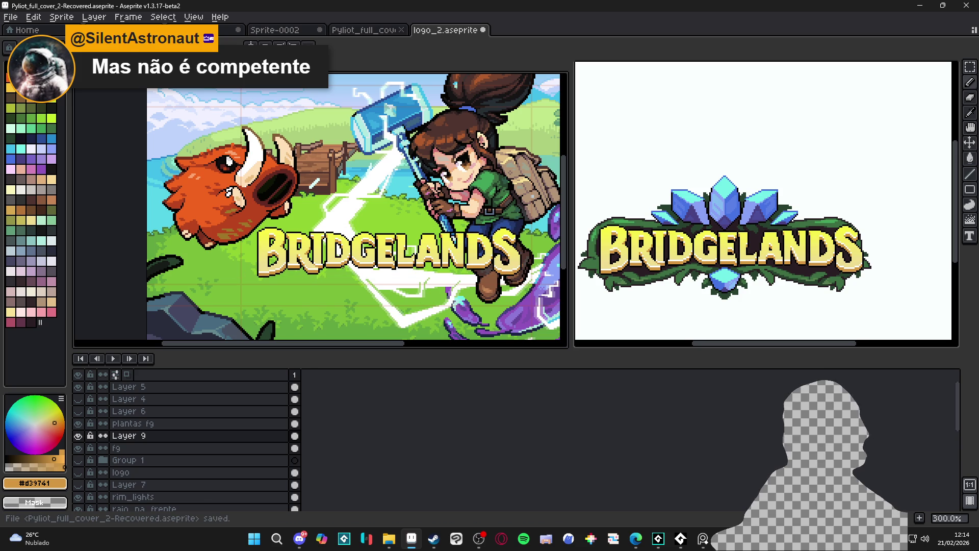
# Hide and reshow the title layer, then zoom in and sample the letters' yellow fill.
pyautogui.click(79, 436)
pyautogui.click(79, 436)
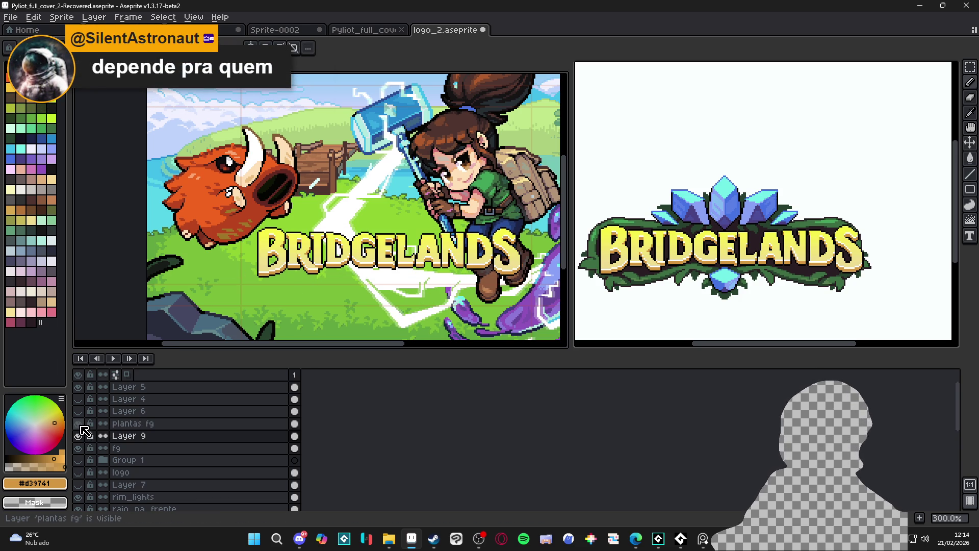
pyautogui.scroll(7, 334, 230)
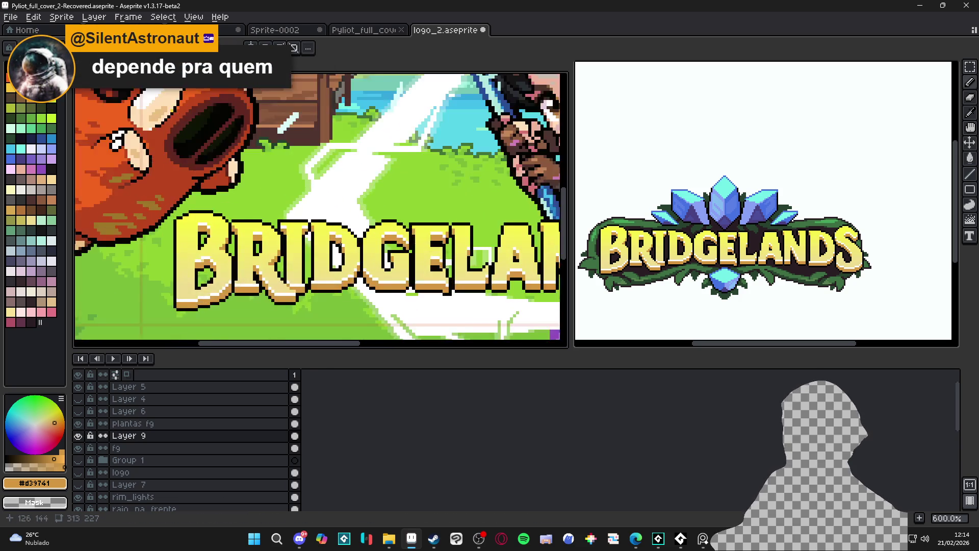
pyautogui.keyDown('alt'); pyautogui.click(329, 220); pyautogui.keyUp('alt')
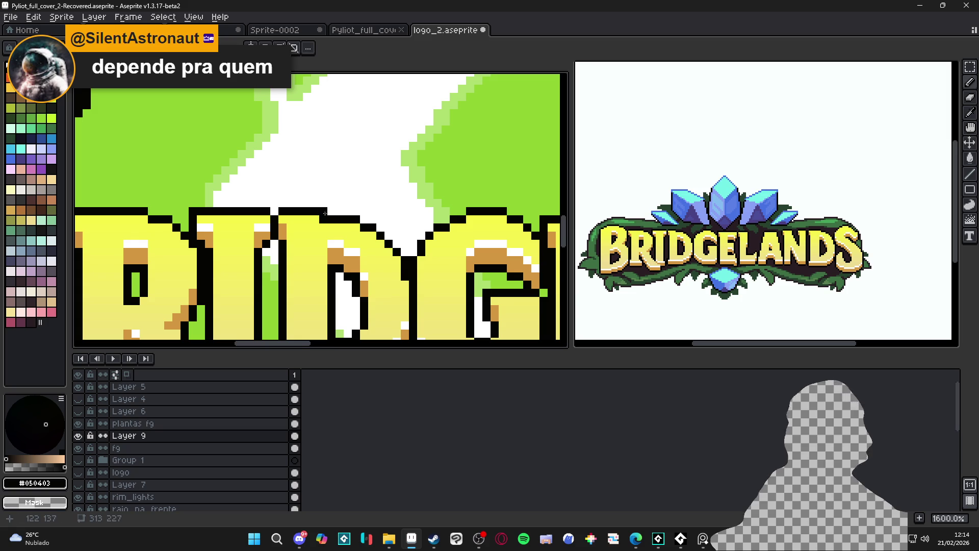
pyautogui.keyDown('alt'); pyautogui.click(326, 217); pyautogui.keyUp('alt')
pyautogui.scroll(-4, 327, 217)
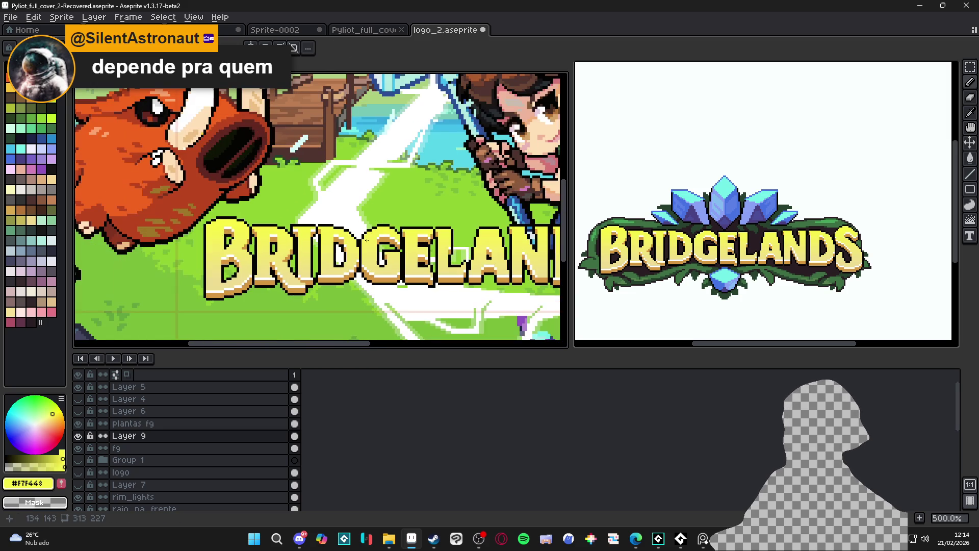
pyautogui.scroll(-1, 371, 253)
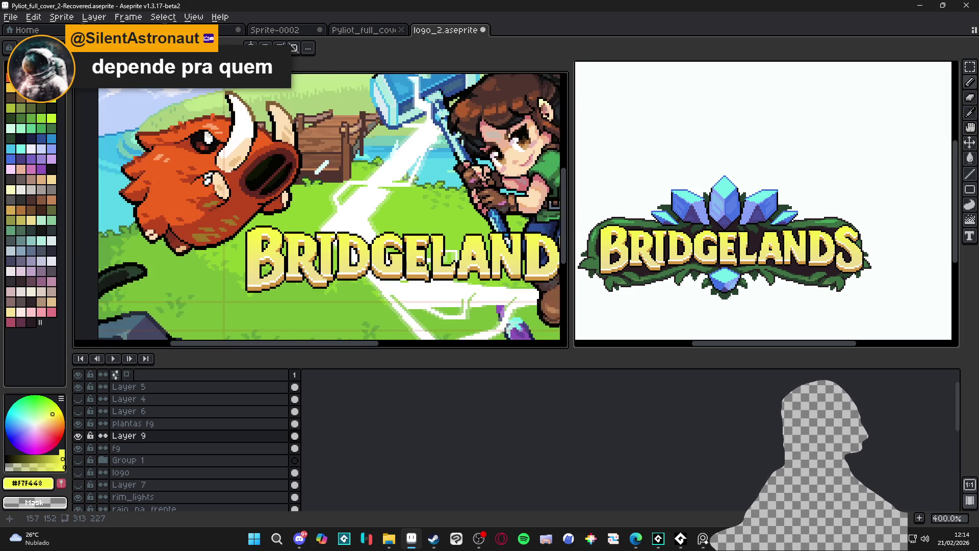
pyautogui.scroll(5, 490, 254)
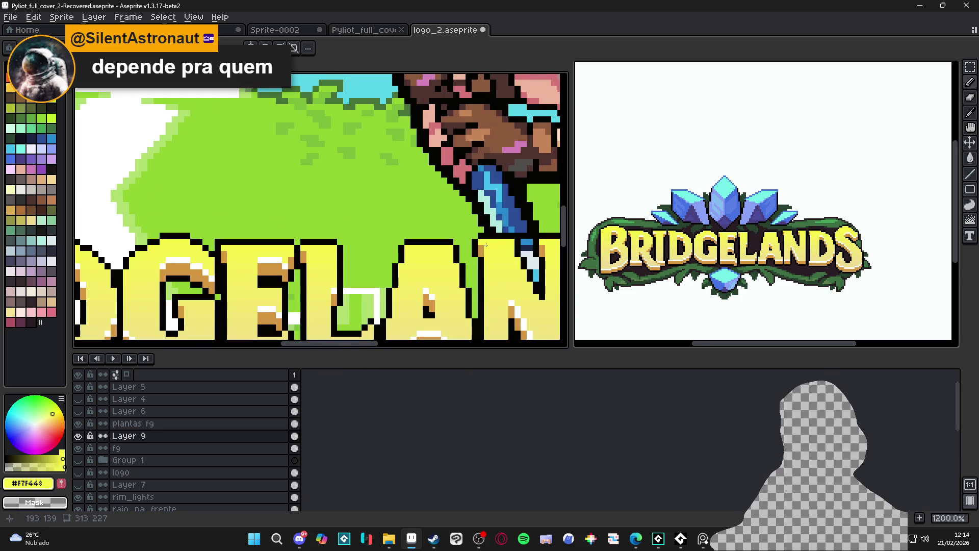
pyautogui.keyDown('alt'); pyautogui.click(480, 247); pyautogui.keyUp('alt')
# Sample the black outline of the BRIDGELANDS letters, pan around the title, and save the cover.
pyautogui.scroll(-3, 479, 248)
pyautogui.scroll(3, 478, 248)
pyautogui.hscroll(3, 490, 244)
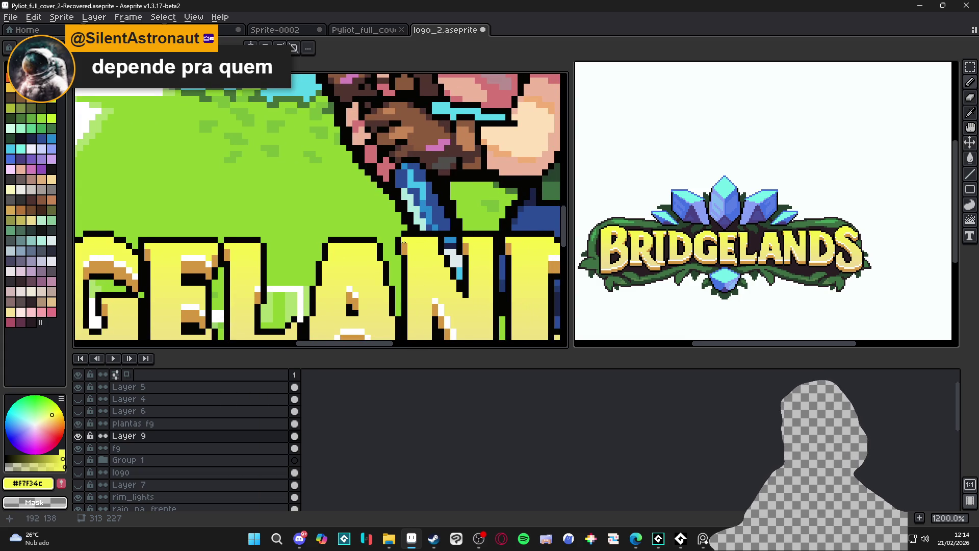
pyautogui.scroll(-2, 408, 253)
pyautogui.scroll(3, 404, 255)
pyautogui.keyDown('alt'); pyautogui.click(400, 260); pyautogui.keyUp('alt')
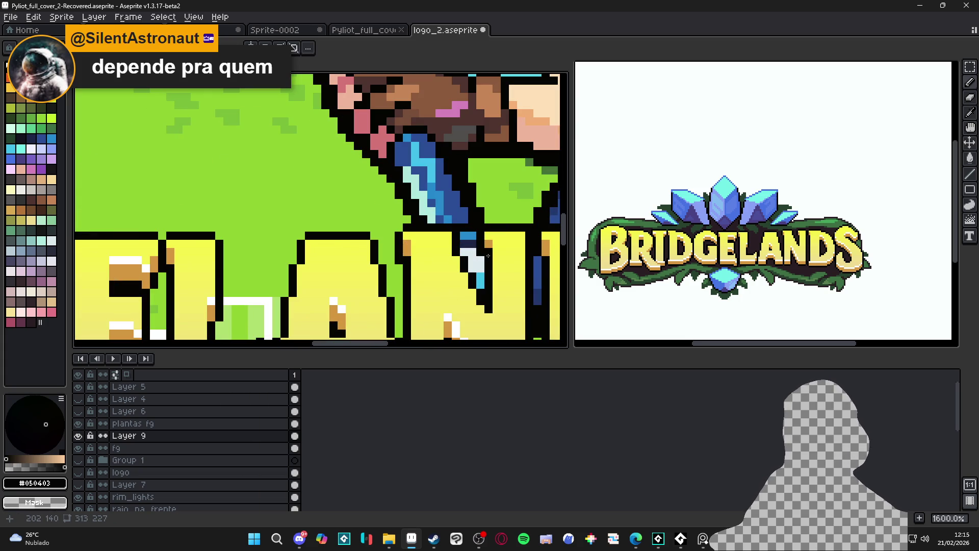
pyautogui.scroll(-3, 399, 260)
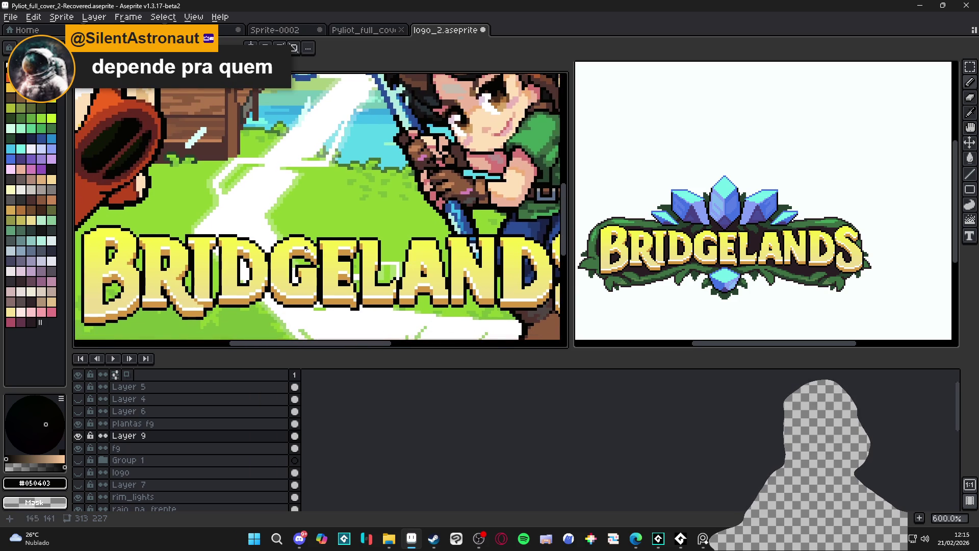
pyautogui.scroll(-2, 343, 251)
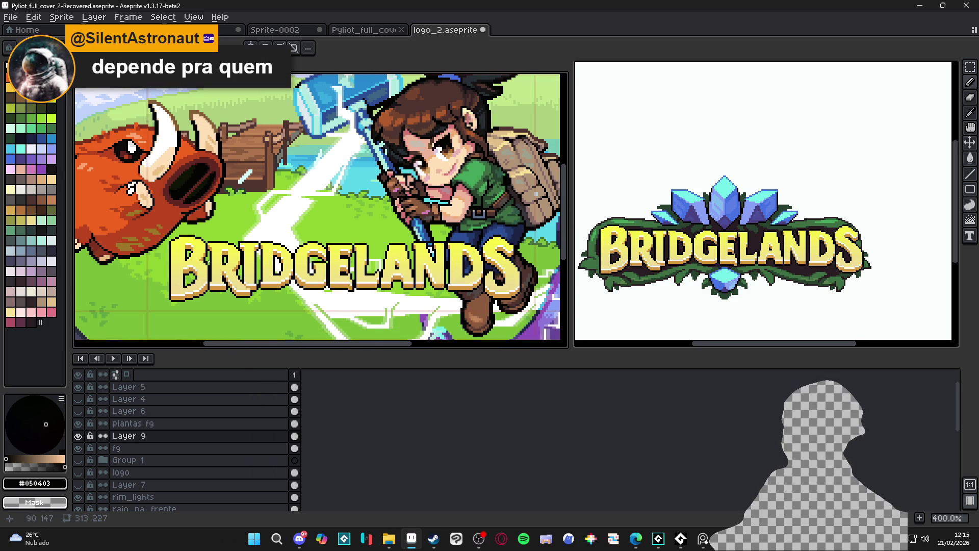
pyautogui.scroll(5, 221, 252)
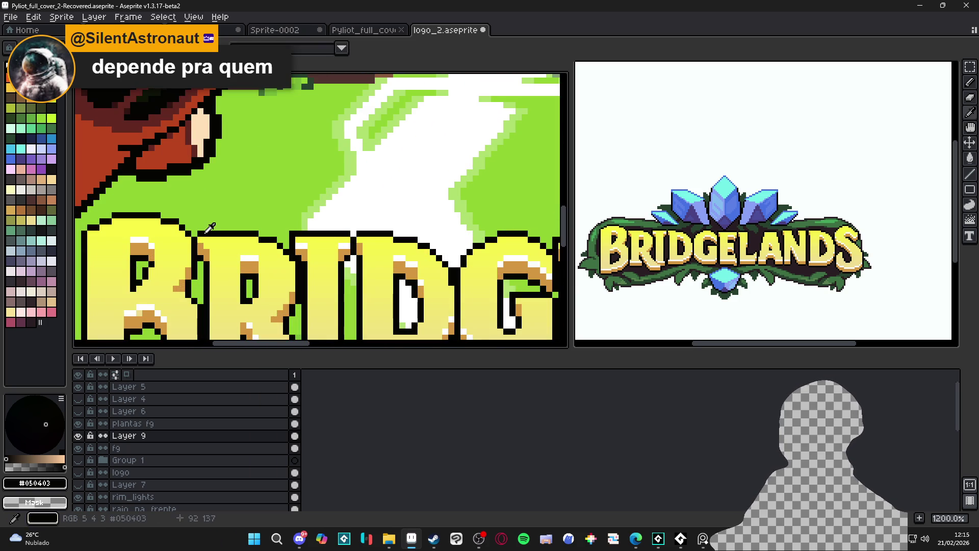
pyautogui.scroll(-4, 230, 245)
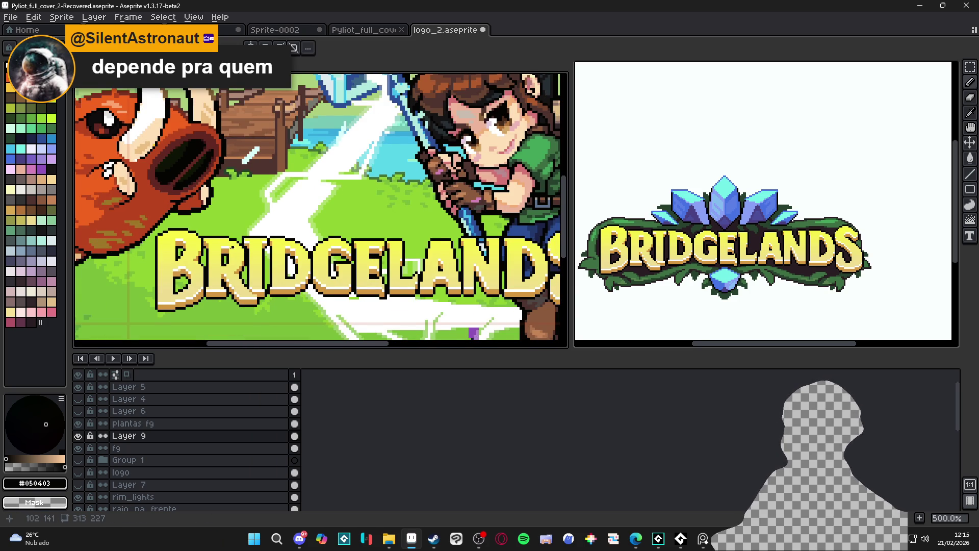
pyautogui.moveTo(231, 247); pyautogui.dragTo(234, 233)
pyautogui.moveTo(409, 255)
pyautogui.mouseDown()
pyautogui.moveTo(367, 244)
pyautogui.moveTo(372, 256)
pyautogui.mouseUp()
pyautogui.hotkey('ctrl', 's')
# Try moving the BRIDGELANDS title lower, then undo to keep it in its original place.
pyautogui.scroll(-1, 378, 255)
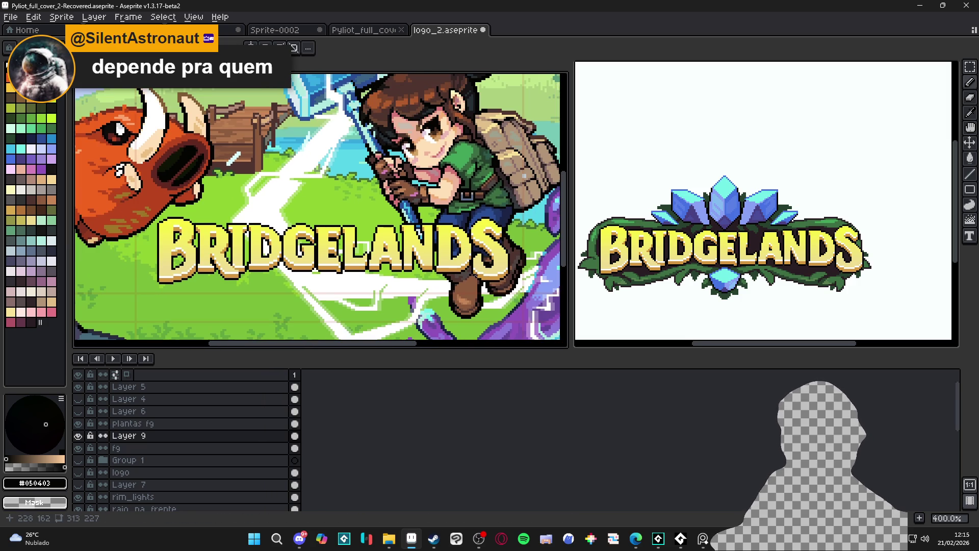
pyautogui.scroll(5, 476, 273)
pyautogui.scroll(-5, 269, 266)
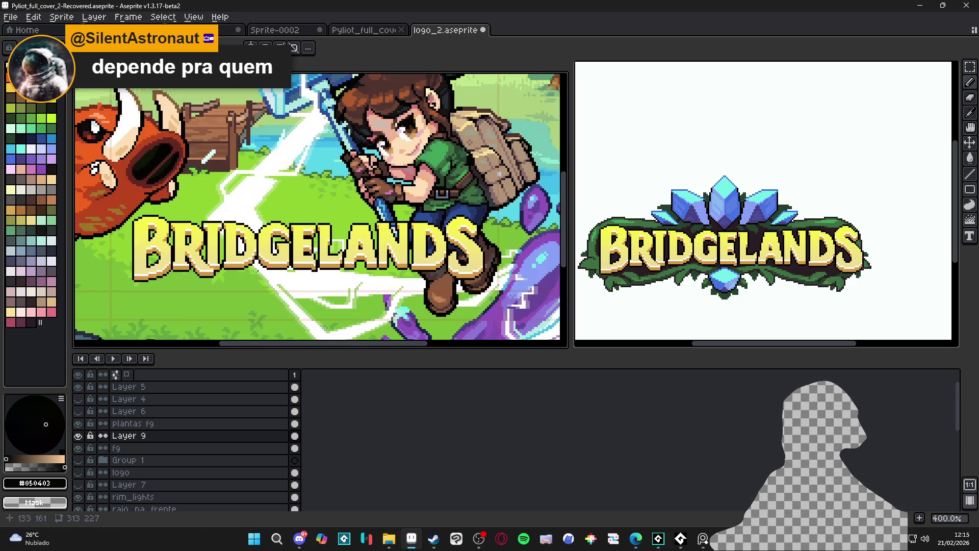
pyautogui.moveTo(337, 266); pyautogui.dragTo(350, 323)
pyautogui.hotkey('ctrl', 'z')
# Toggle the title layer again, sample the yellow and the tan shade of the S, and save.
pyautogui.click(78, 436)
pyautogui.click(78, 436)
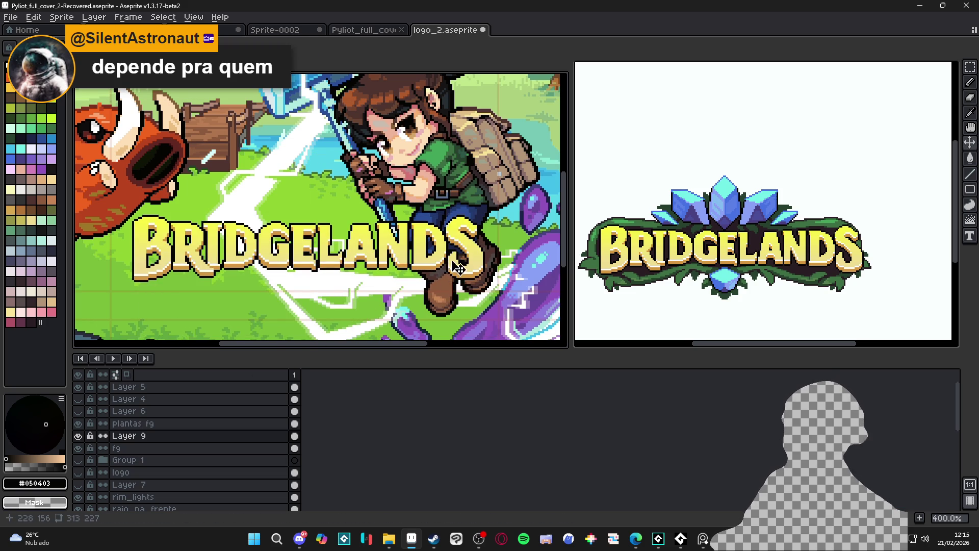
pyautogui.scroll(2, 474, 262)
pyautogui.keyDown('alt'); pyautogui.click(469, 241); pyautogui.keyUp('alt')
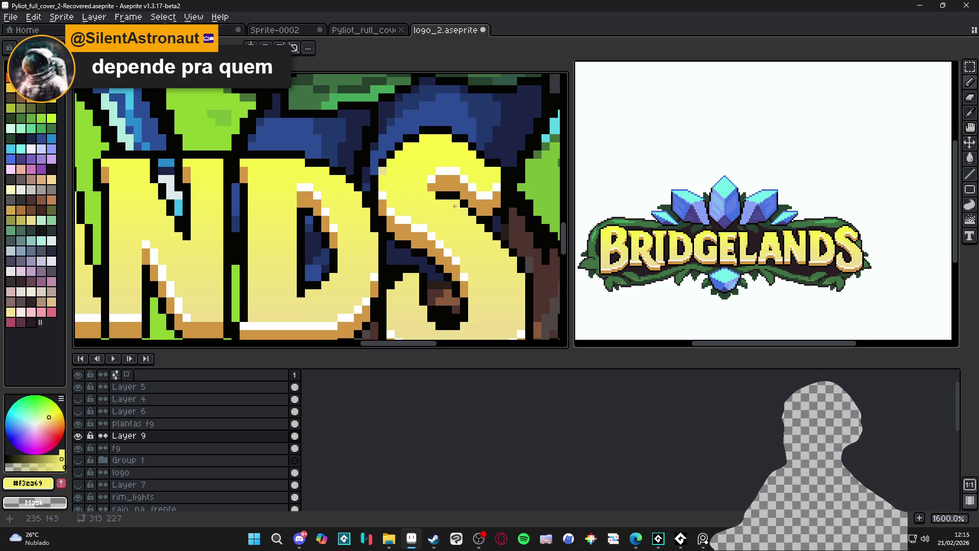
pyautogui.keyDown('alt'); pyautogui.click(455, 193); pyautogui.keyUp('alt')
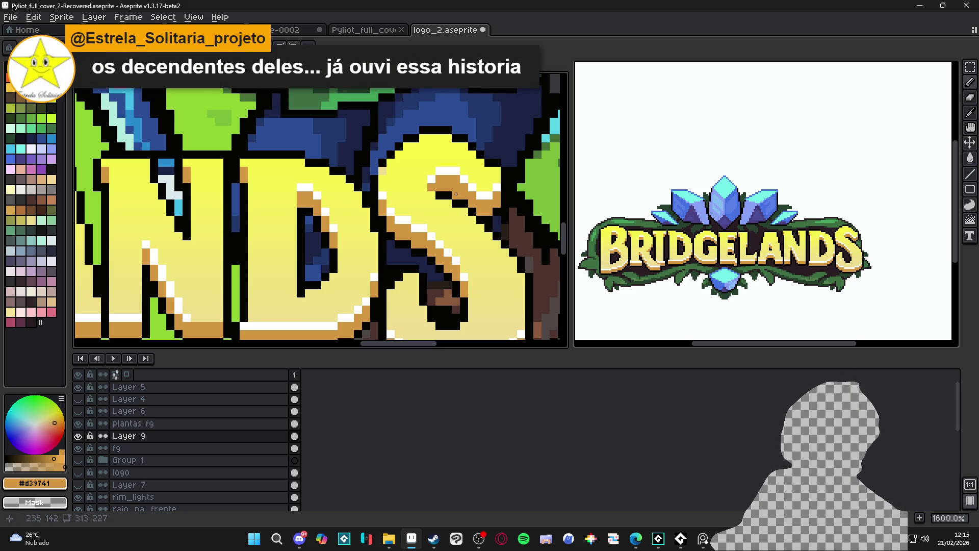
pyautogui.hotkey('ctrl', 's')
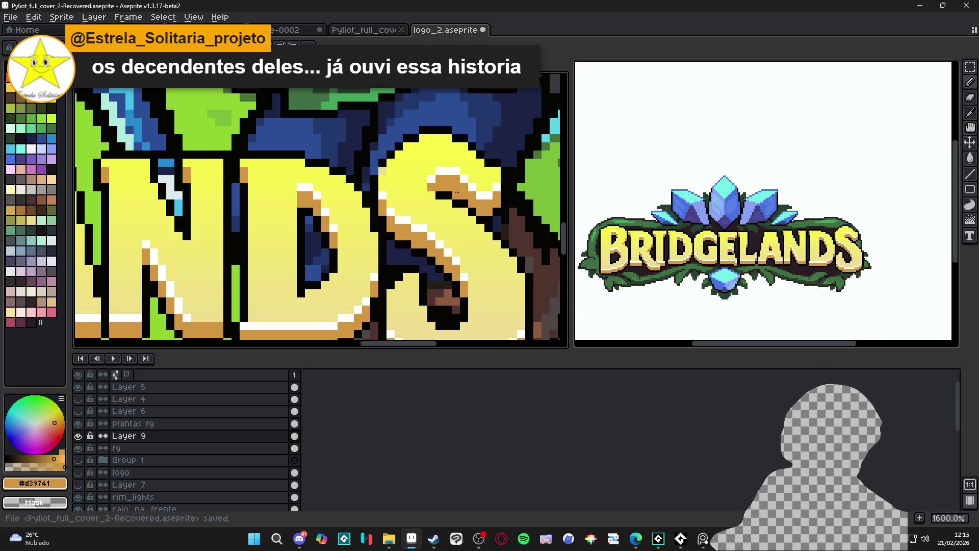
pyautogui.scroll(-6, 457, 192)
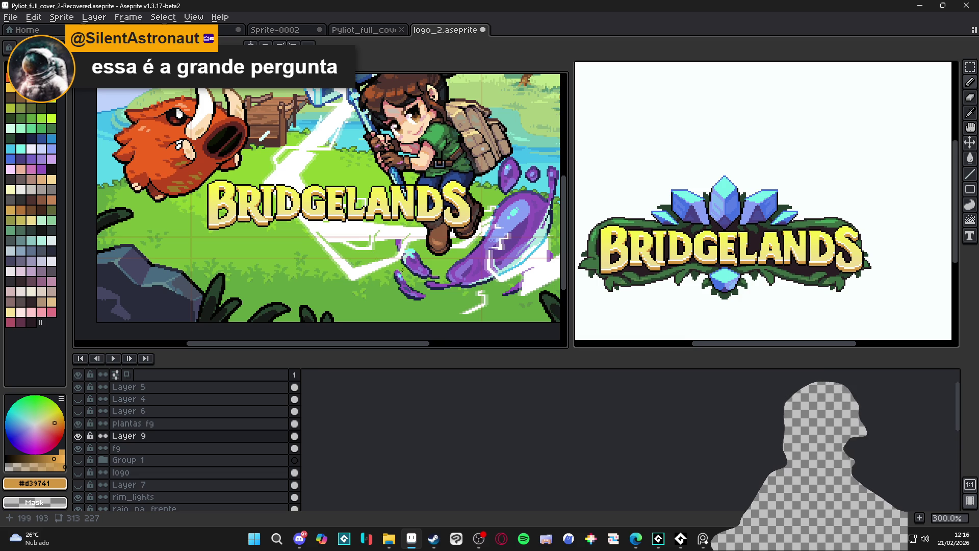
# In the logo_2 view, swap the foreground and background colours and then swap them back.
pyautogui.scroll(5, 681, 266)
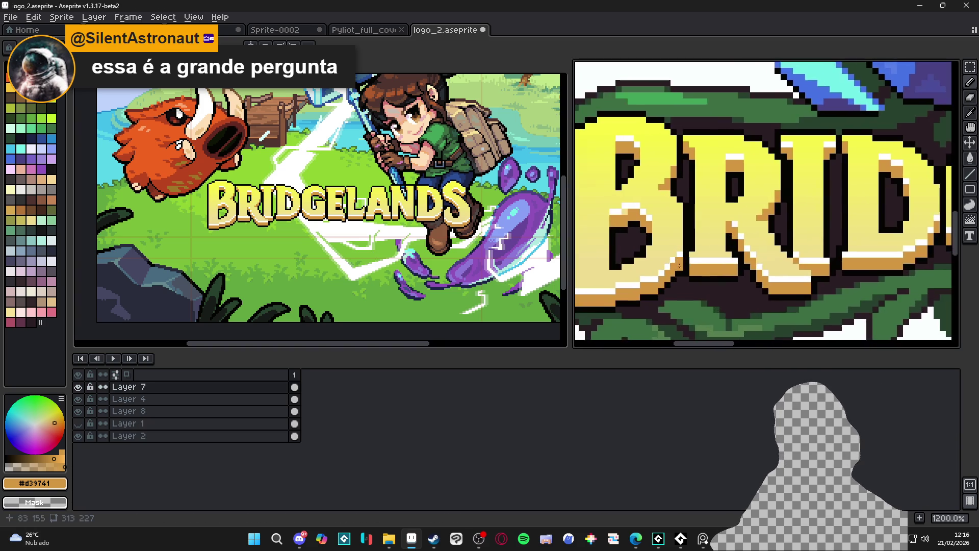
pyautogui.scroll(1, 682, 266)
pyautogui.press('x')
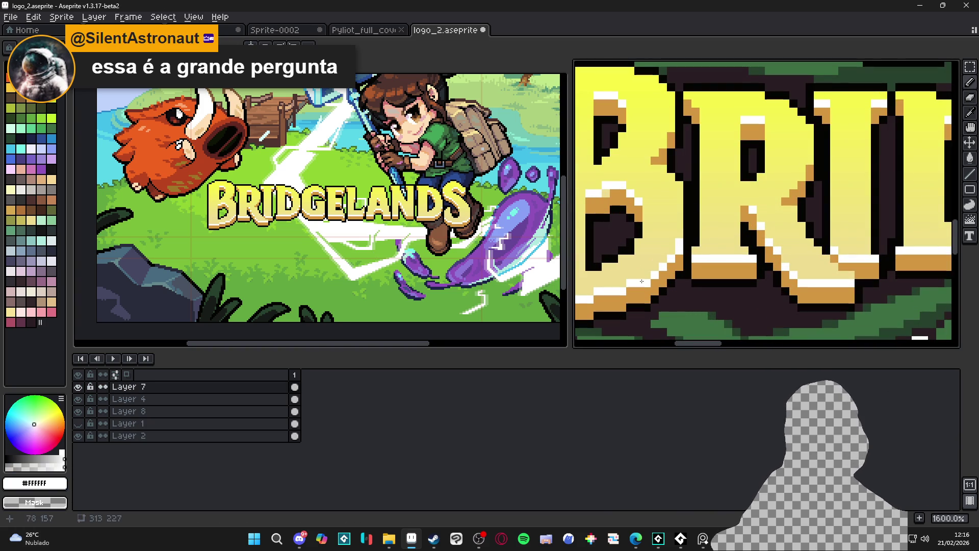
pyautogui.press('x')
pyautogui.scroll(-3, 664, 290)
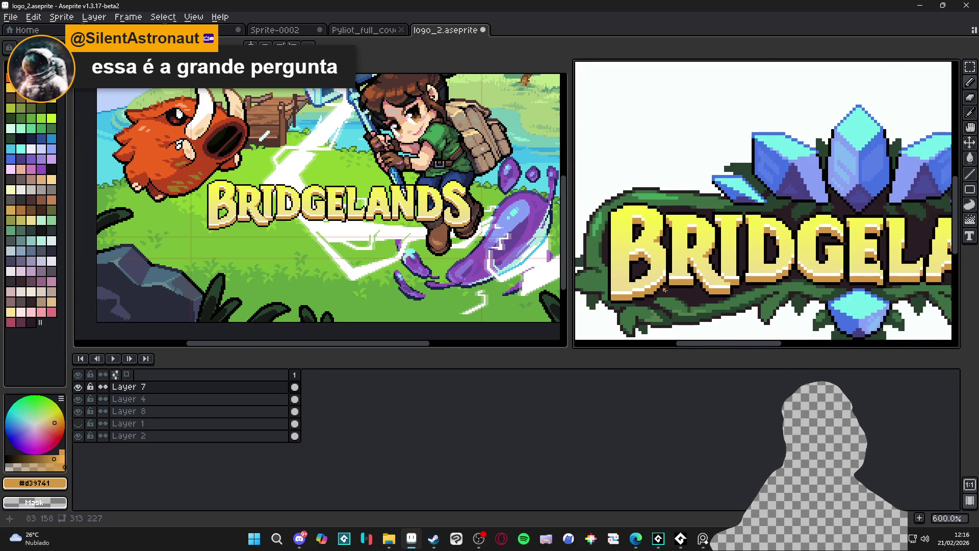
pyautogui.moveTo(664, 289); pyautogui.dragTo(668, 276)
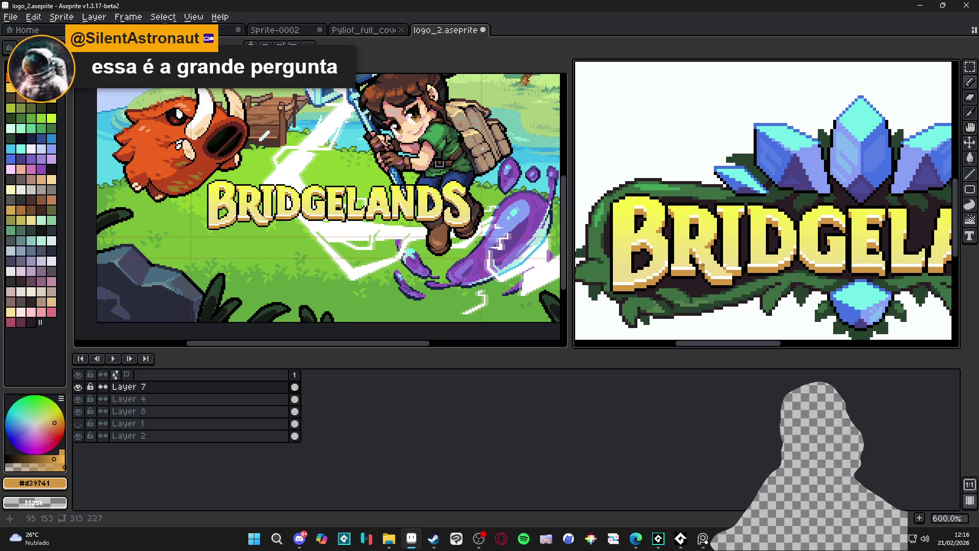
# Sample the logo's pale yellow and dark outline colours, then save logo_2.
pyautogui.scroll(3, 734, 252)
pyautogui.keyDown('alt'); pyautogui.click(747, 265); pyautogui.keyUp('alt')
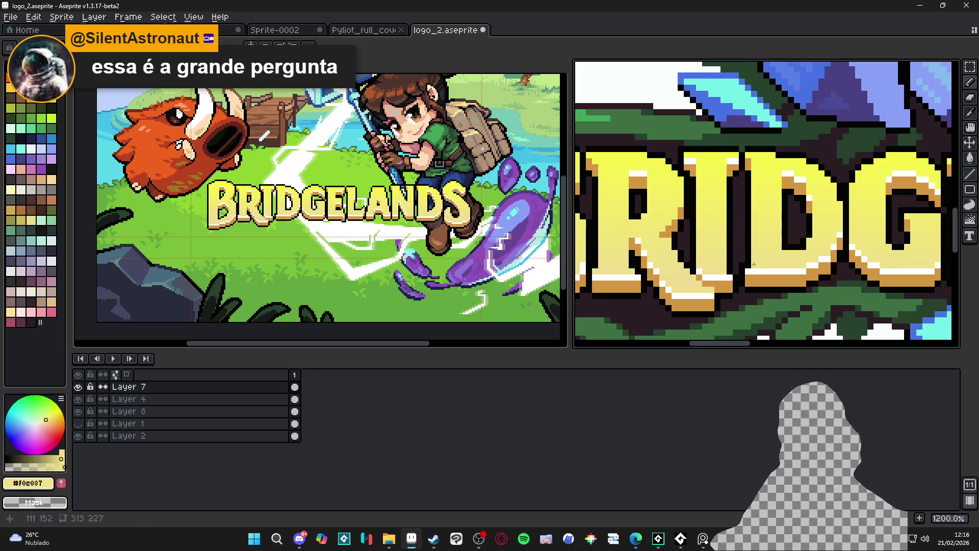
pyautogui.keyDown('alt'); pyautogui.click(743, 262); pyautogui.keyUp('alt')
pyautogui.scroll(-4, 744, 262)
pyautogui.hotkey('ctrl', 's')
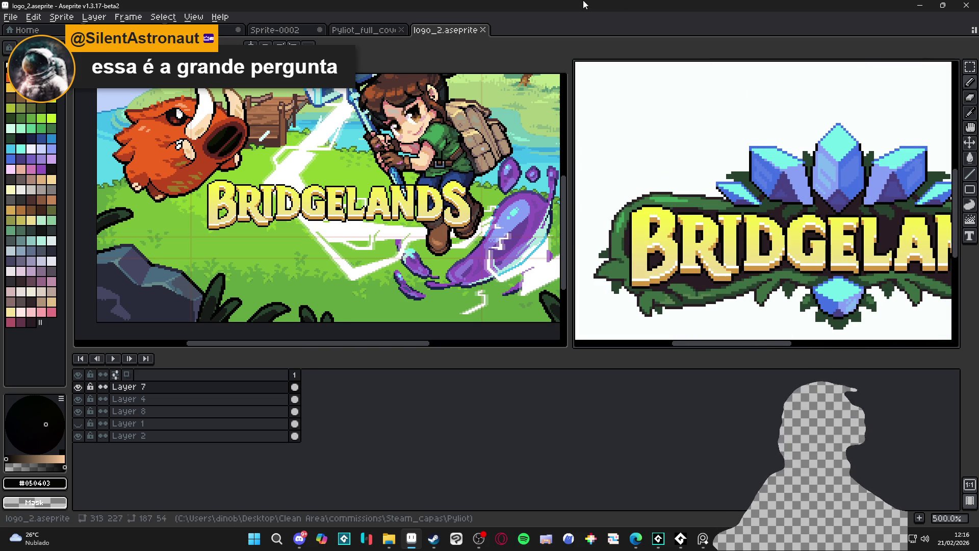
pyautogui.scroll(6, 302, 184)
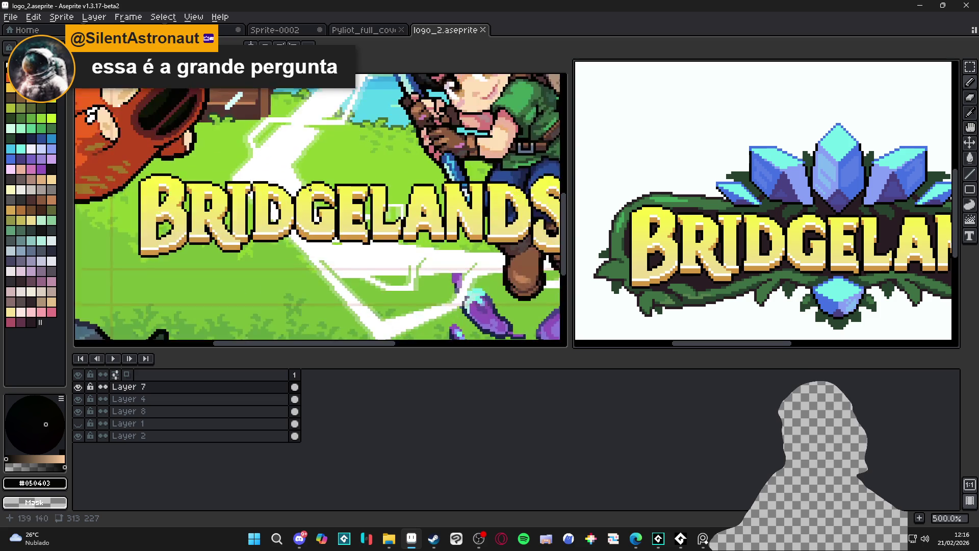
# Back on the cover, sample the lettering's yellow and black outline, then save.
pyautogui.hotkey('ctrl', 'Tab')
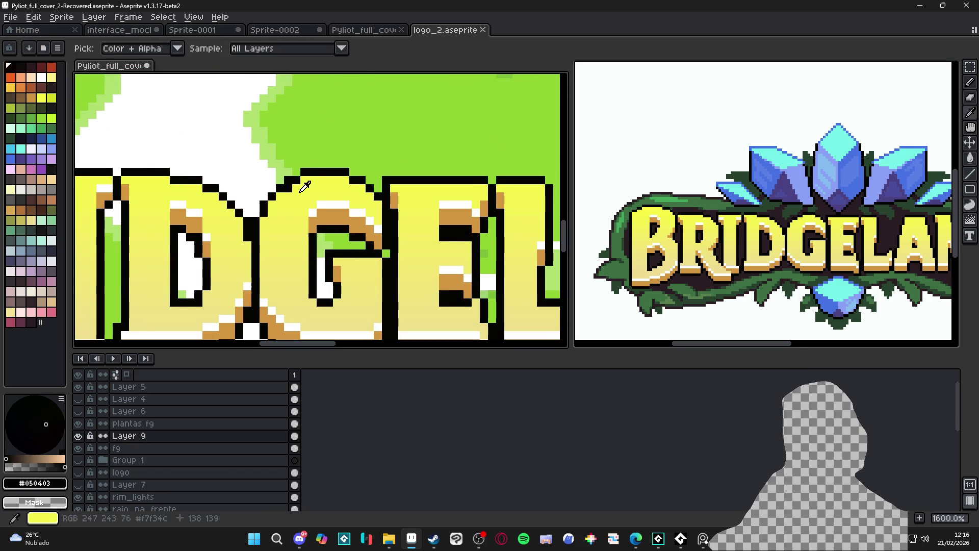
pyautogui.keyDown('alt'); pyautogui.click(301, 177); pyautogui.keyUp('alt')
pyautogui.scroll(-5, 330, 210)
pyautogui.scroll(-1, 336, 209)
pyautogui.scroll(1, 336, 209)
pyautogui.scroll(-1, 335, 232)
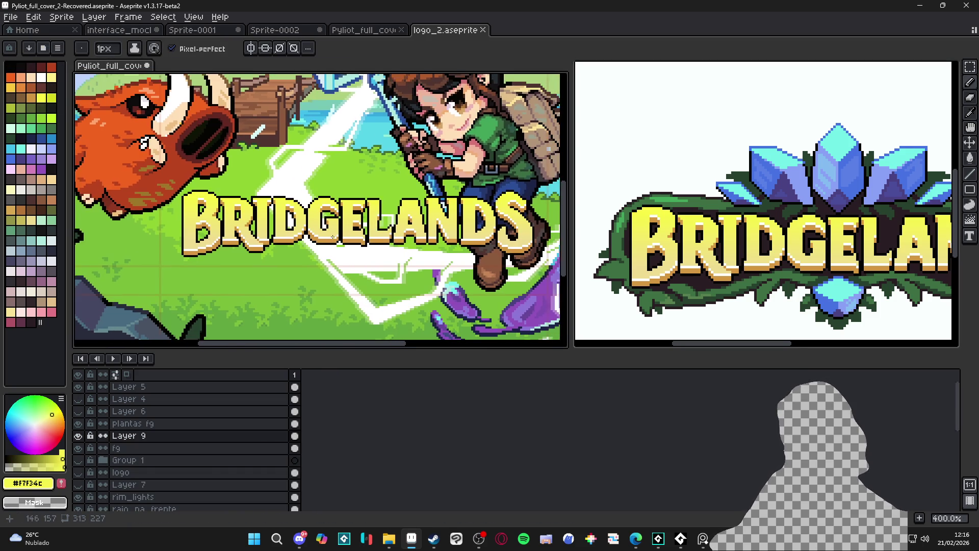
pyautogui.scroll(3, 336, 238)
pyautogui.keyDown('alt'); pyautogui.click(344, 246); pyautogui.keyUp('alt')
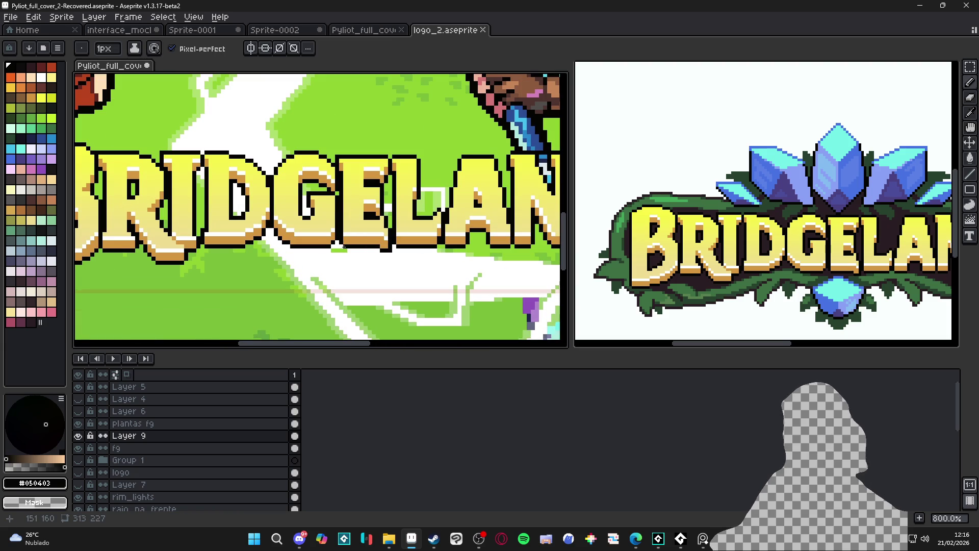
pyautogui.scroll(-3, 384, 245)
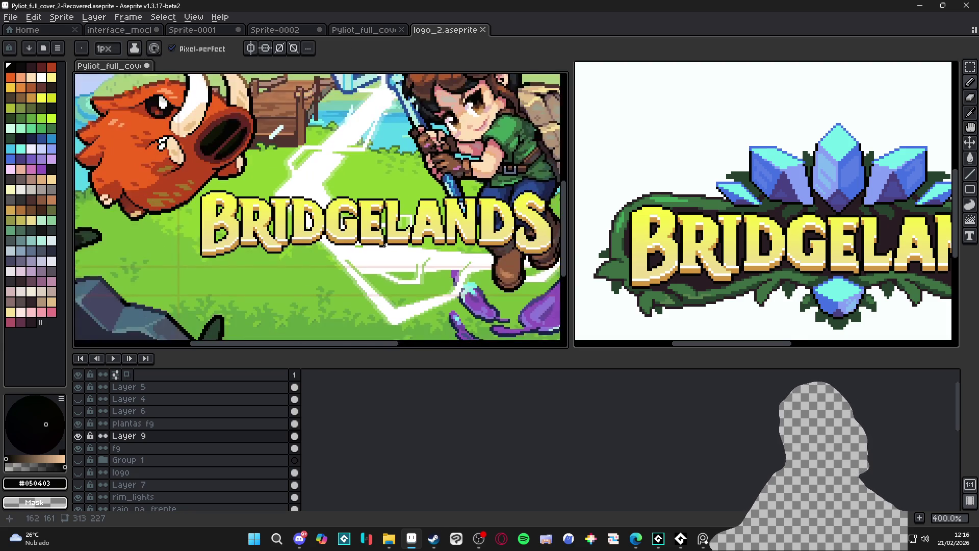
pyautogui.scroll(-1, 384, 245)
pyautogui.hotkey('ctrl', 's')
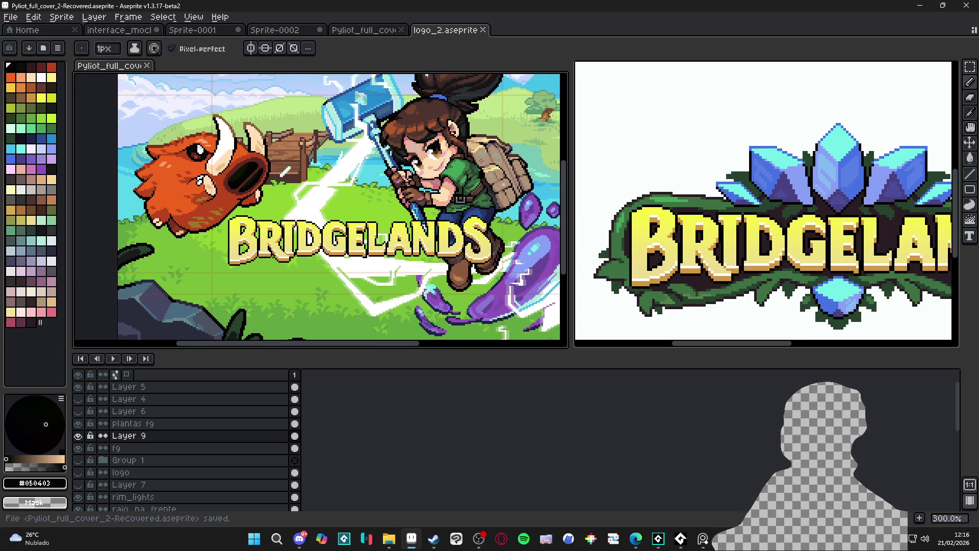
# Sample the white highlight and the pale yellow #cfdd91 from the lettering.
pyautogui.scroll(7, 454, 251)
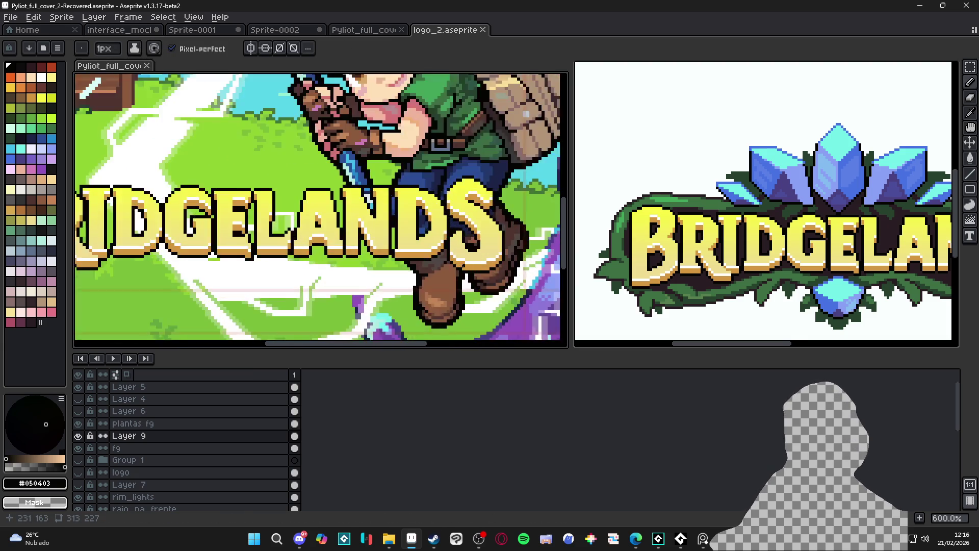
pyautogui.keyDown('alt'); pyautogui.click(468, 255); pyautogui.keyUp('alt')
pyautogui.scroll(-3, 468, 256)
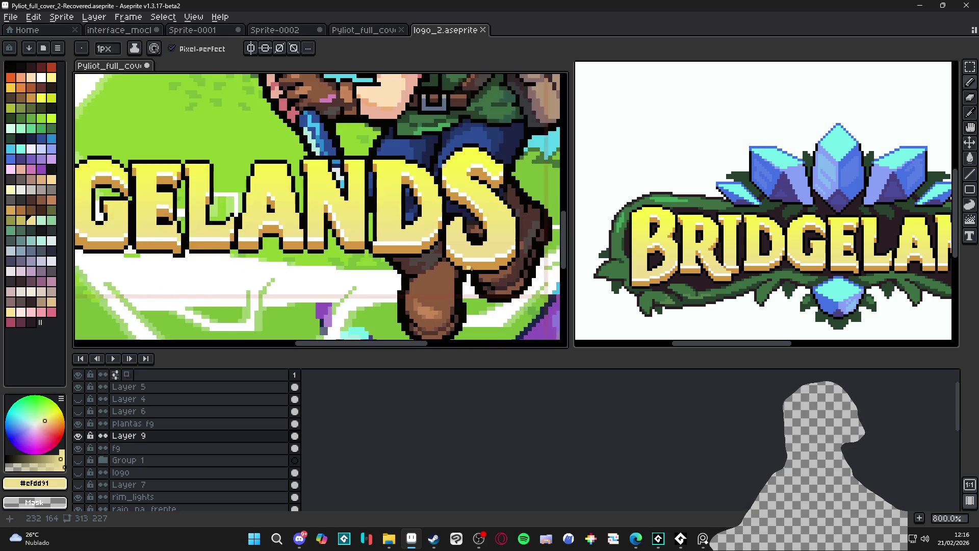
pyautogui.keyDown('alt'); pyautogui.click(480, 270); pyautogui.keyUp('alt')
pyautogui.scroll(-1, 495, 265)
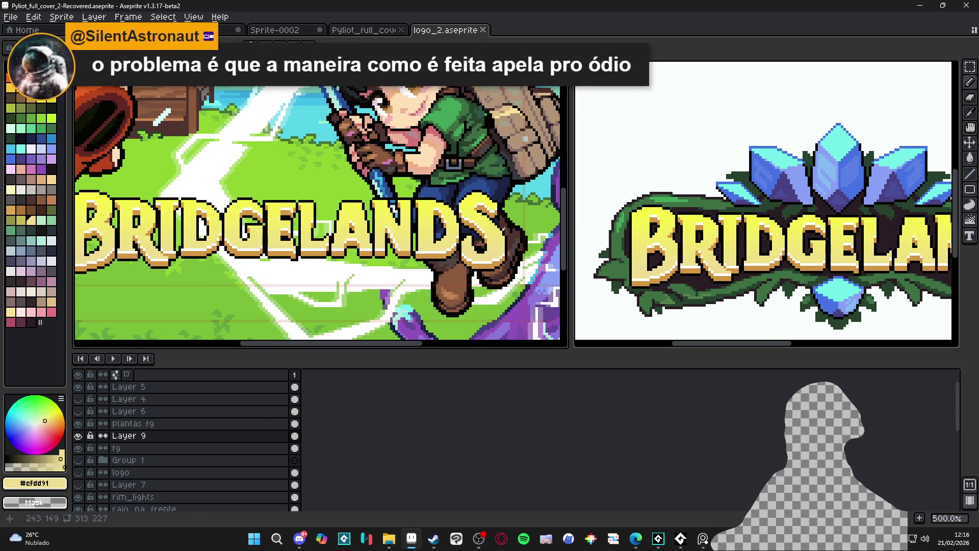
pyautogui.scroll(-2, 514, 311)
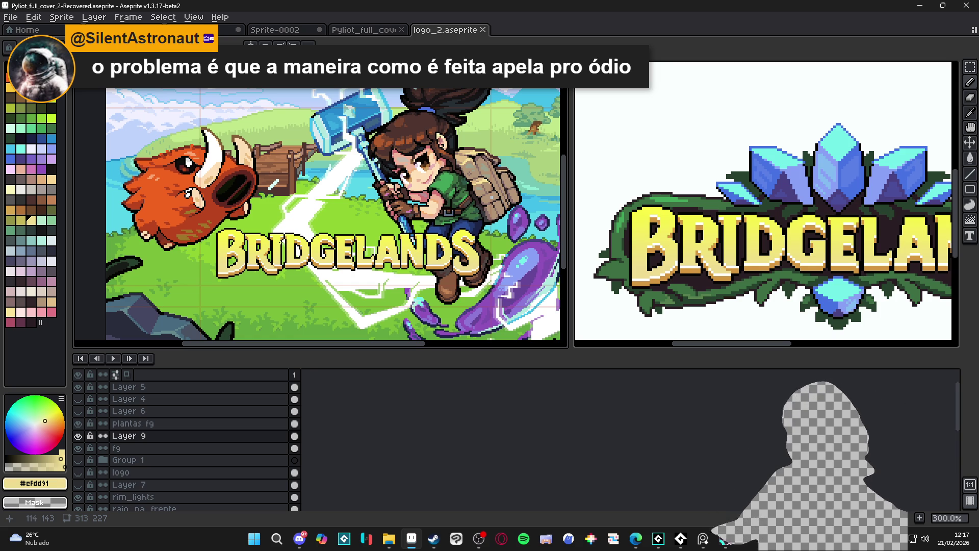
# Pick the black outline colour again and save the cover file.
pyautogui.scroll(3, 220, 232)
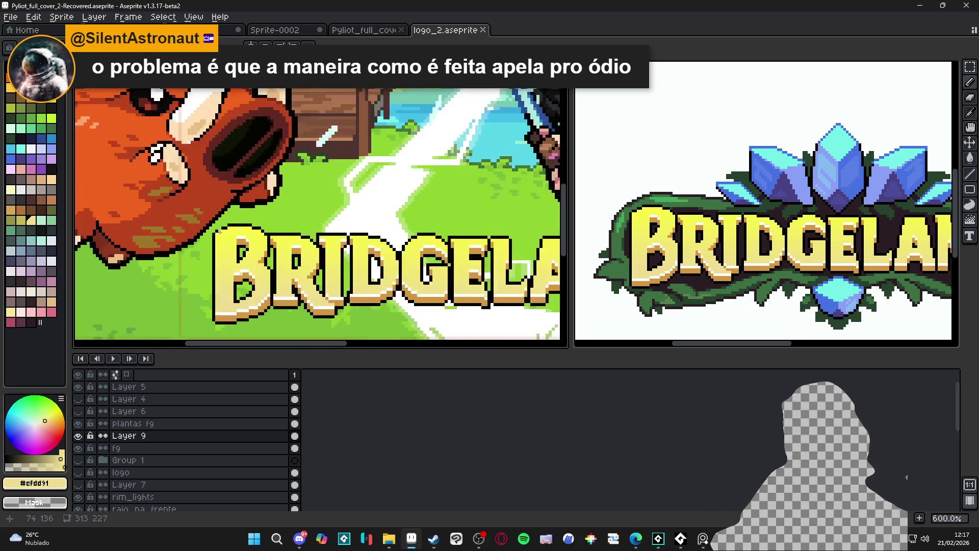
pyautogui.scroll(4, 219, 231)
pyautogui.keyDown('alt'); pyautogui.click(218, 224); pyautogui.keyUp('alt')
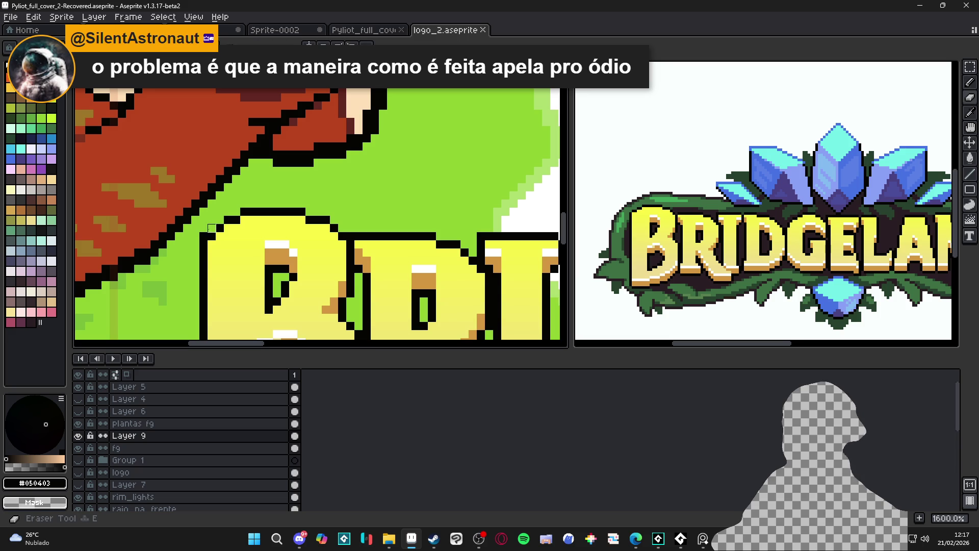
pyautogui.scroll(-3, 207, 235)
pyautogui.scroll(-1, 250, 255)
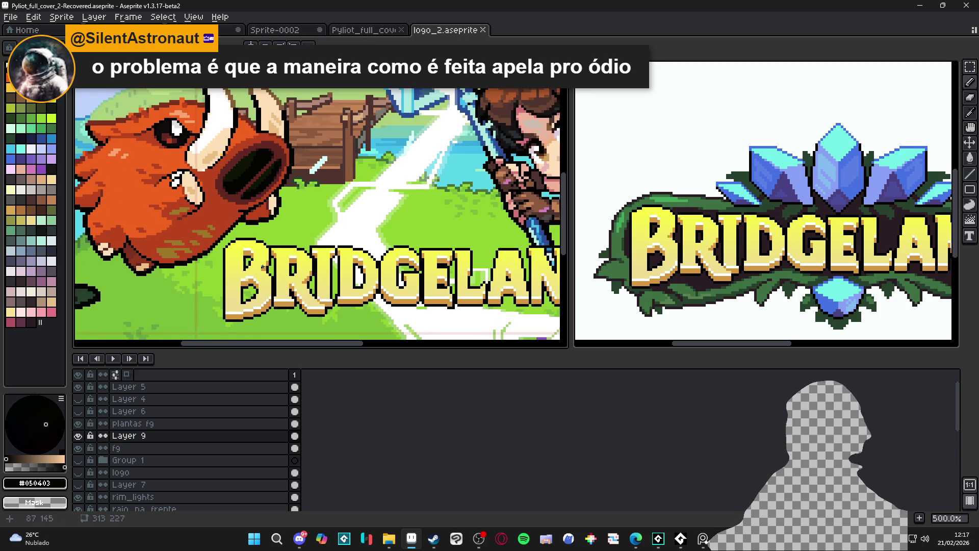
pyautogui.scroll(4, 318, 255)
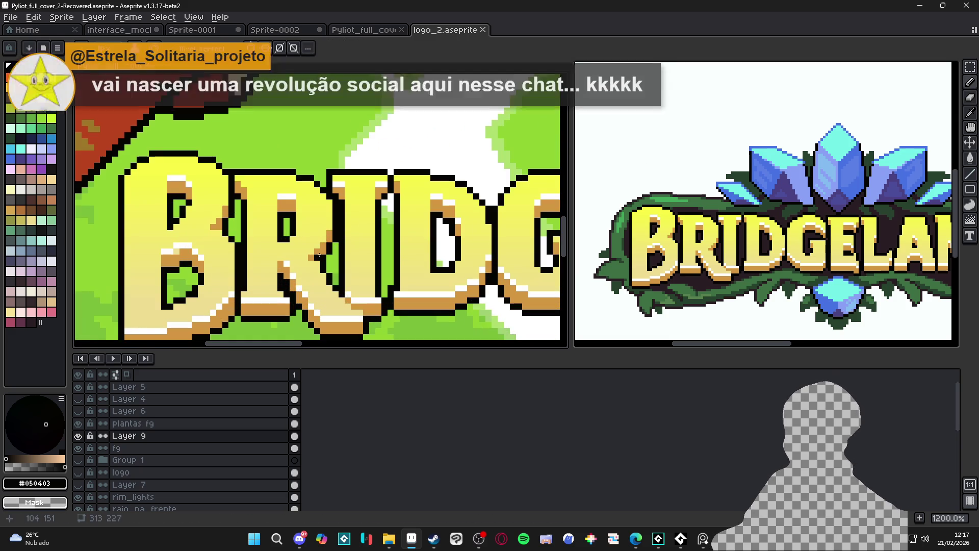
pyautogui.scroll(-3, 318, 255)
pyautogui.hotkey('ctrl', 's')
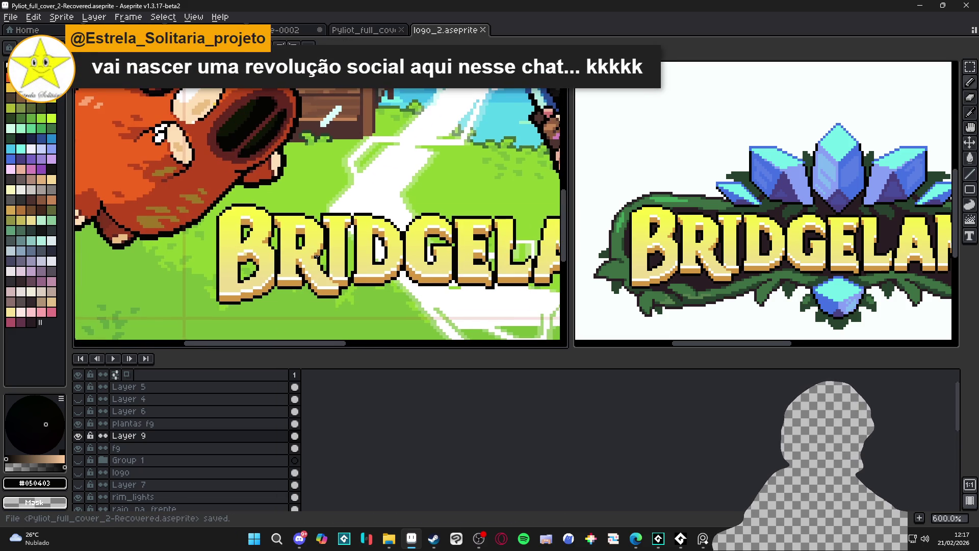
# Paint two black outline pixels on the D using black sampled nearby.
pyautogui.scroll(-2, 317, 255)
pyautogui.scroll(5, 346, 266)
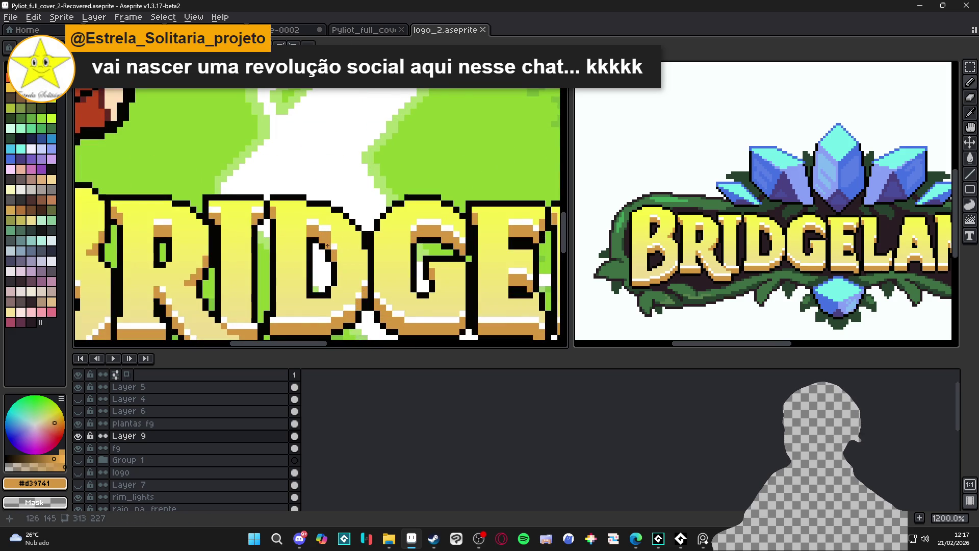
pyautogui.scroll(-4, 328, 242)
pyautogui.scroll(4, 337, 253)
pyautogui.keyDown('alt'); pyautogui.click(325, 239); pyautogui.keyUp('alt')
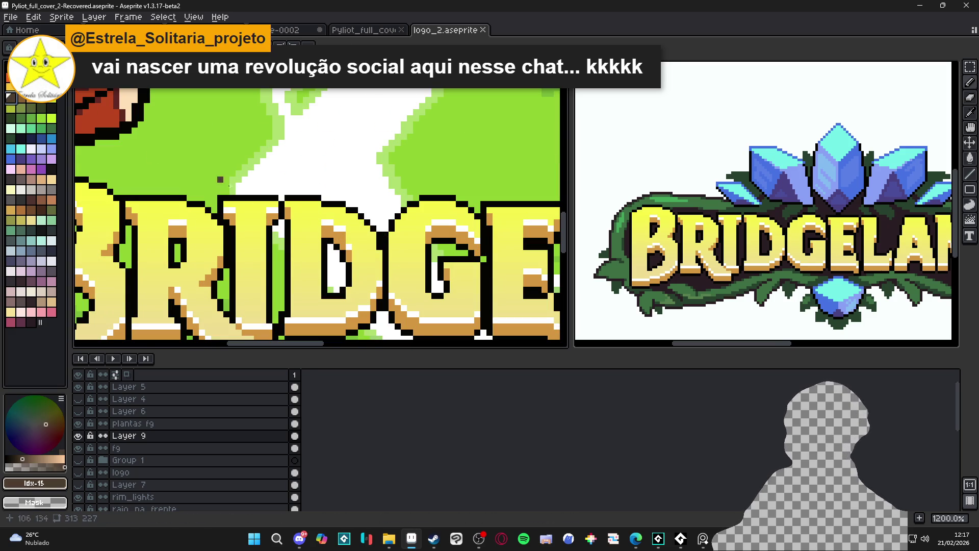
pyautogui.moveTo(323, 229); pyautogui.dragTo(323, 234)
# Paint dark brown #4c3d2c pixels on the R's top and along the next letter's edge.
pyautogui.keyDown('alt'); pyautogui.click(330, 235); pyautogui.keyUp('alt')
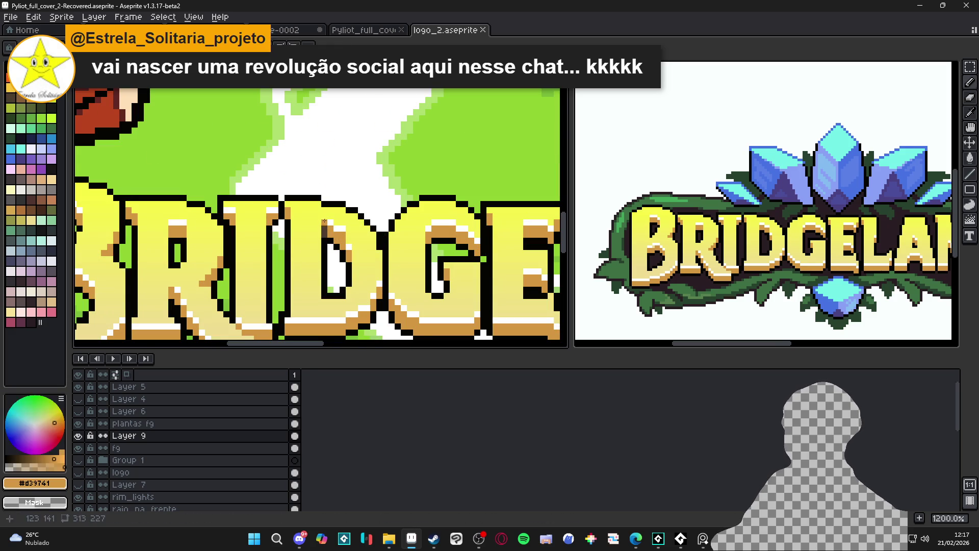
pyautogui.scroll(-4, 347, 246)
pyautogui.scroll(2, 347, 234)
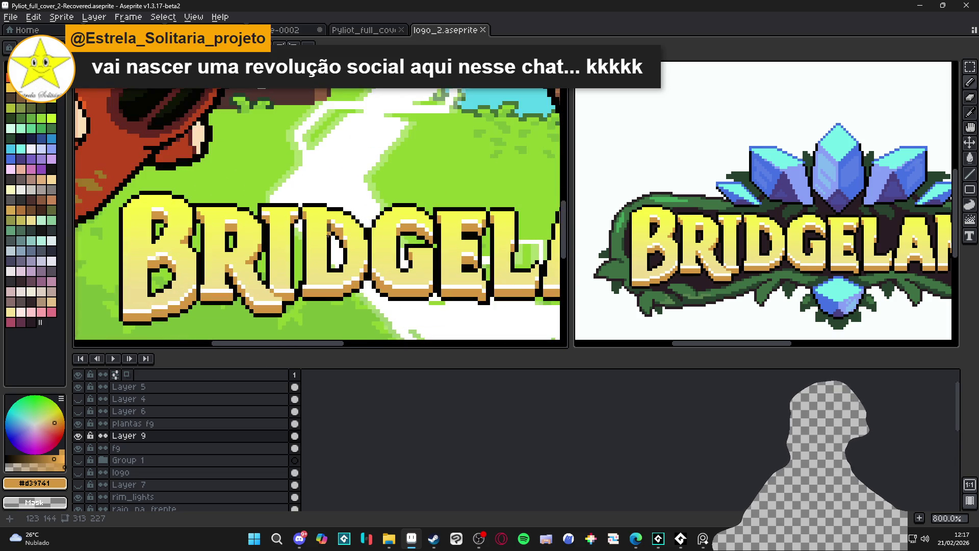
pyautogui.keyDown('alt'); pyautogui.click(258, 221); pyautogui.keyUp('alt')
pyautogui.scroll(3, 258, 221)
pyautogui.click(261, 218)
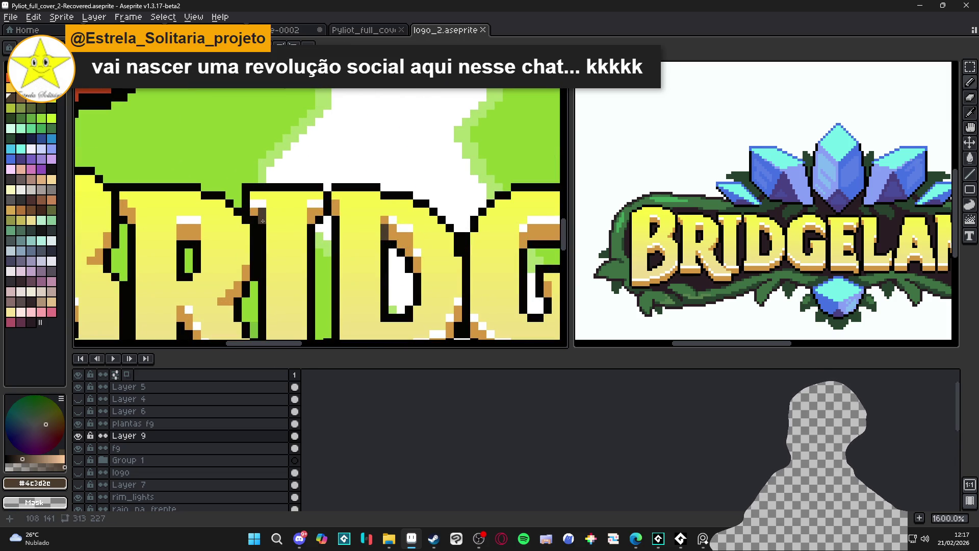
pyautogui.moveTo(310, 211); pyautogui.dragTo(311, 220)
# Add more dark brown pixels along the R's top edge and save the cover.
pyautogui.keyDown('alt'); pyautogui.click(318, 207); pyautogui.keyUp('alt')
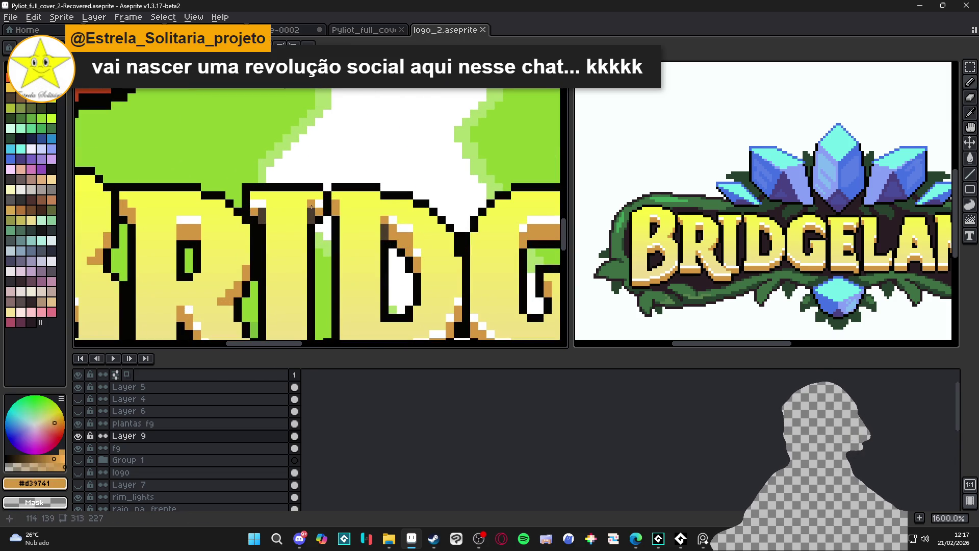
pyautogui.scroll(-4, 274, 241)
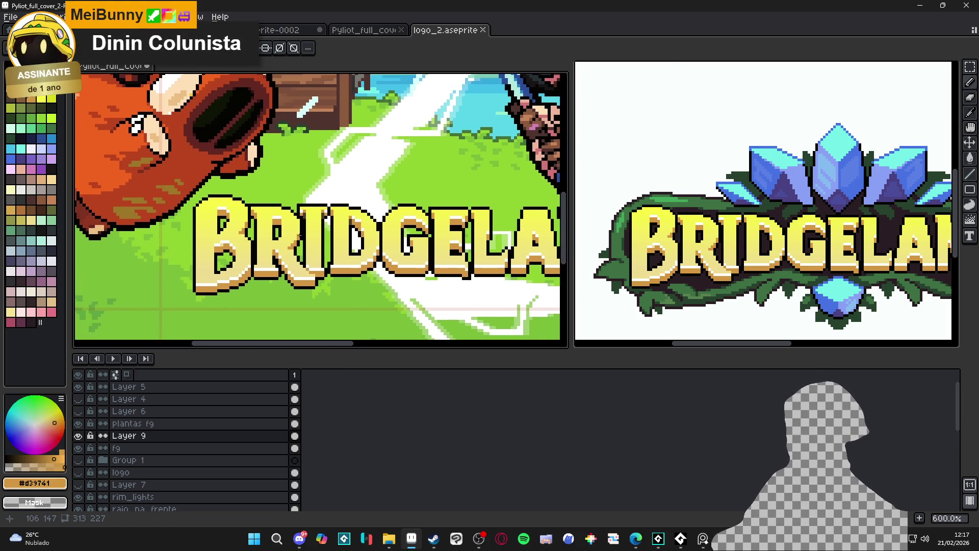
pyautogui.scroll(4, 326, 193)
pyautogui.keyDown('alt'); pyautogui.click(350, 185); pyautogui.keyUp('alt')
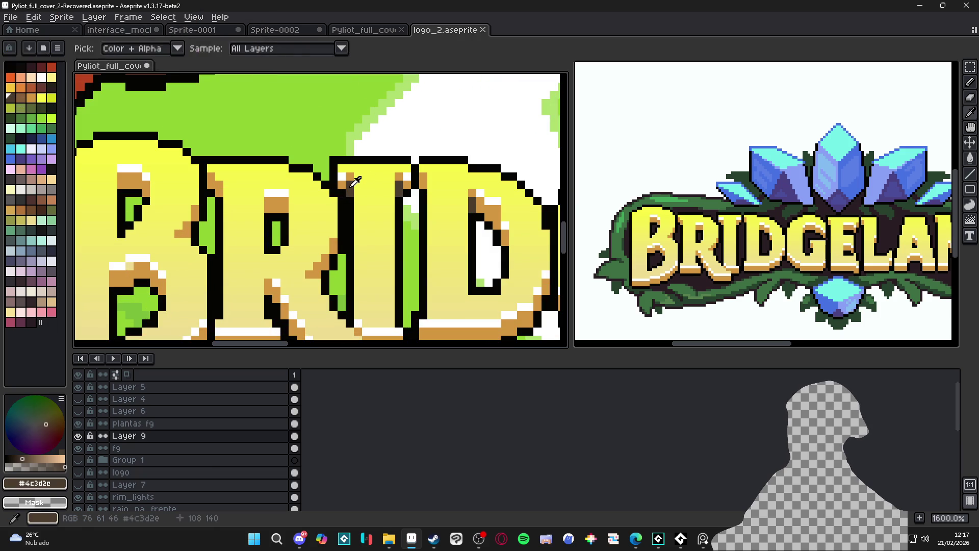
pyautogui.moveTo(269, 208); pyautogui.dragTo(276, 203)
pyautogui.keyDown('alt'); pyautogui.click(282, 205); pyautogui.keyUp('alt')
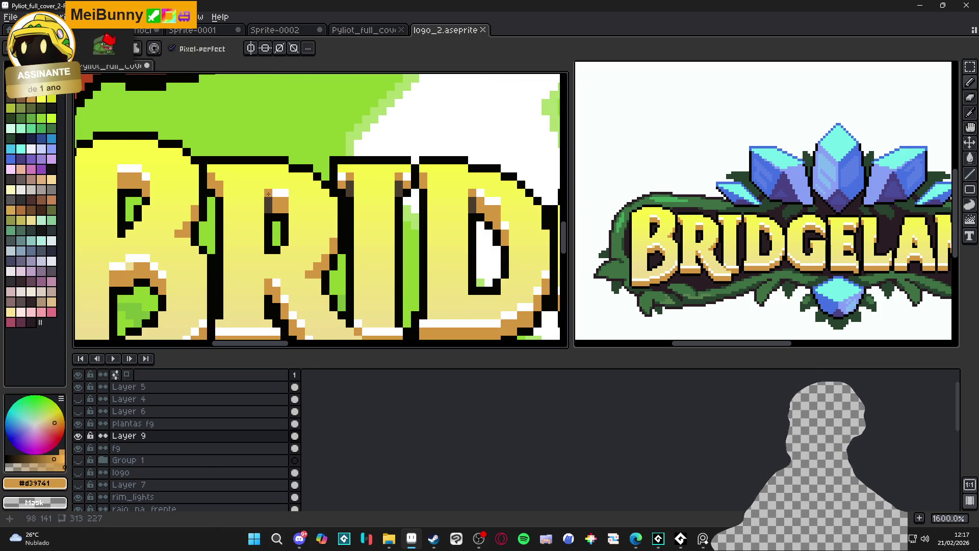
pyautogui.scroll(-4, 268, 217)
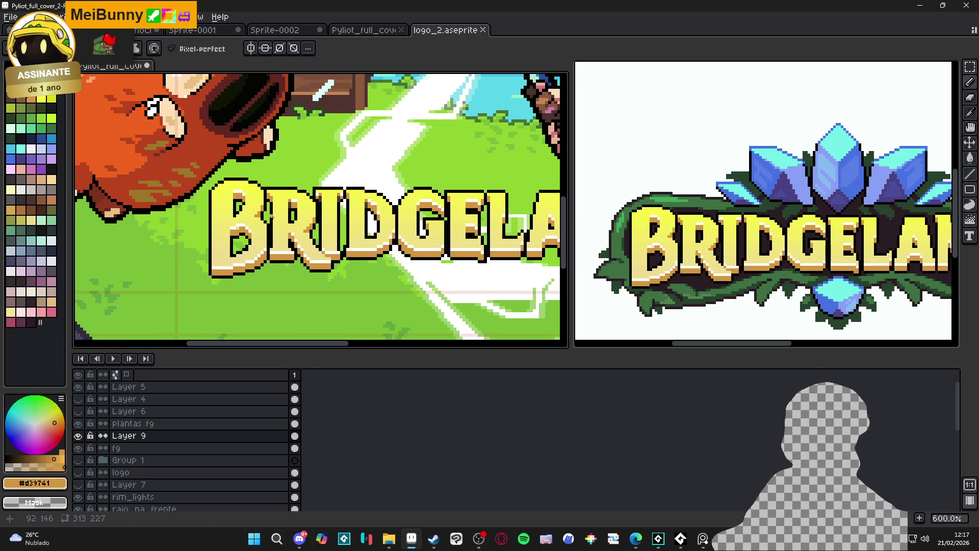
pyautogui.hotkey('ctrl', 's')
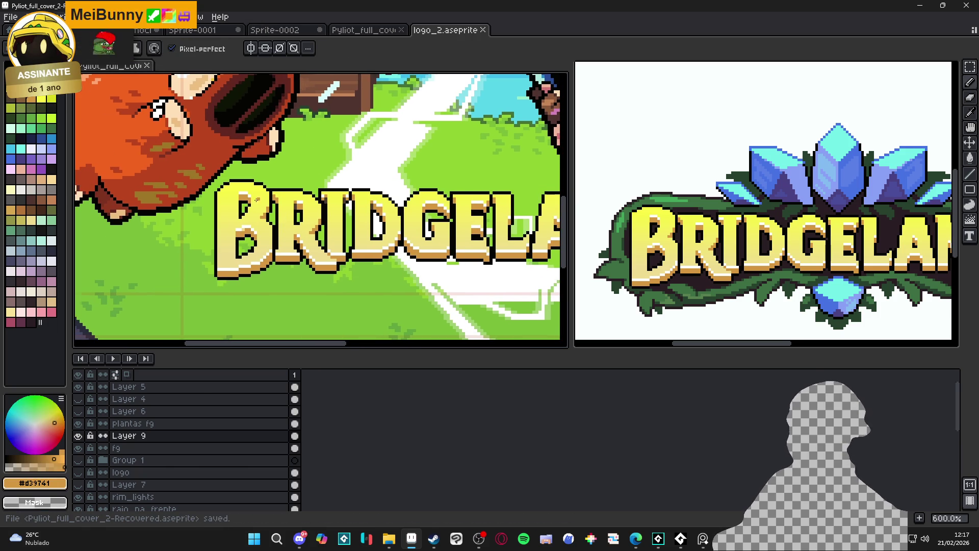
# Paint a dark brown pixel on the R and a tan pixel near the B's top.
pyautogui.scroll(4, 257, 199)
pyautogui.keyDown('alt'); pyautogui.click(365, 212); pyautogui.keyUp('alt')
pyautogui.click(222, 195)
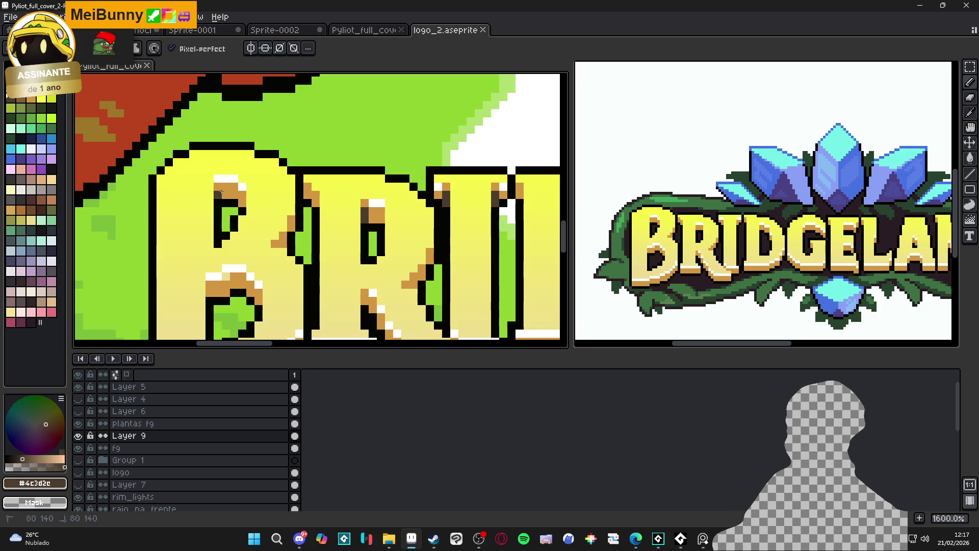
pyautogui.keyDown('alt'); pyautogui.click(225, 193); pyautogui.keyUp('alt')
pyautogui.click(222, 179)
pyautogui.scroll(-2, 241, 233)
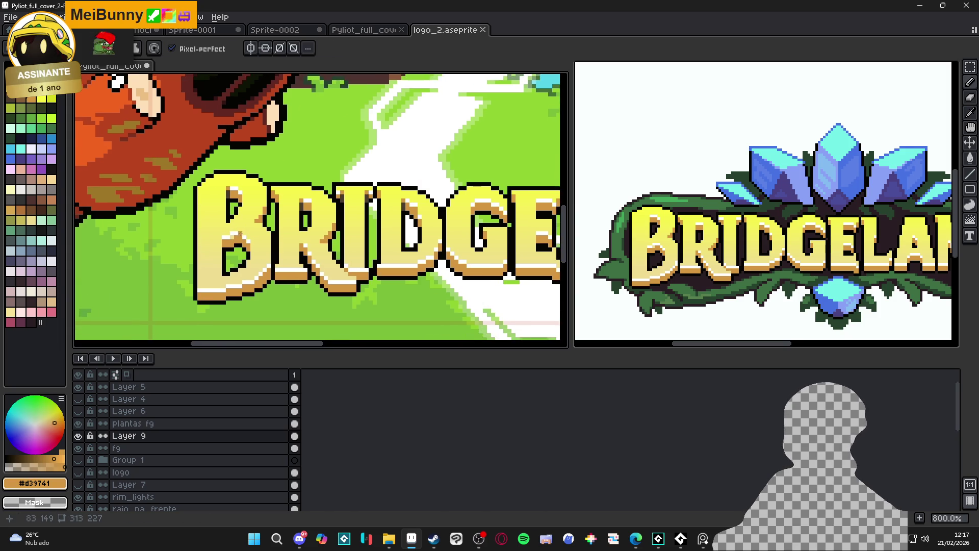
pyautogui.scroll(2, 293, 228)
# Sample the B's dark brown and tan shades and paint another dark brown lettering pixel.
pyautogui.keyDown('alt'); pyautogui.click(166, 246); pyautogui.keyUp('alt')
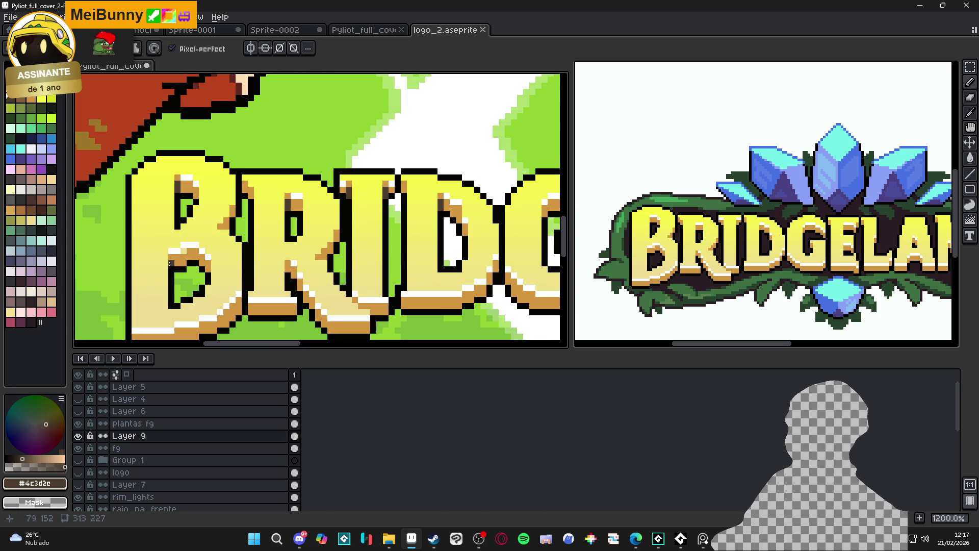
pyautogui.keyDown('alt'); pyautogui.click(171, 256); pyautogui.keyUp('alt')
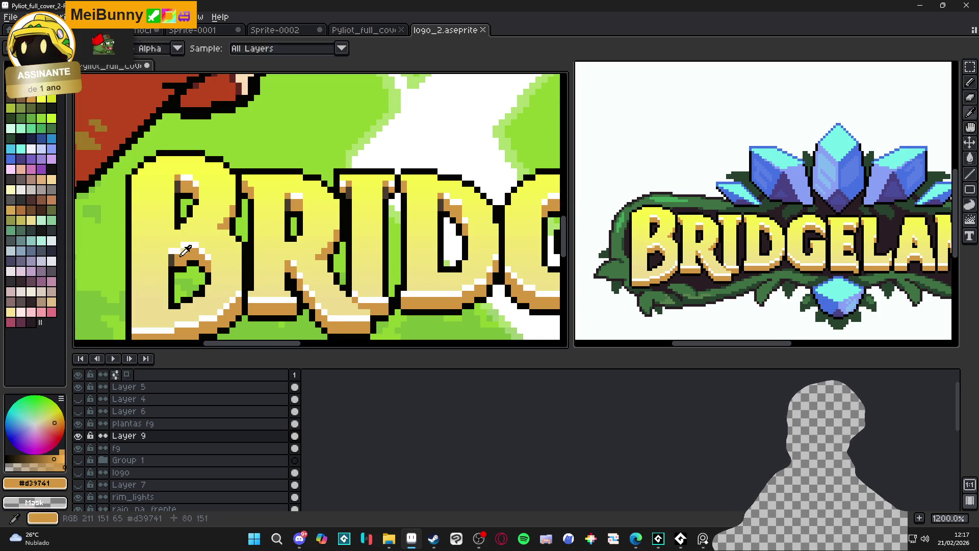
pyautogui.scroll(-3, 259, 268)
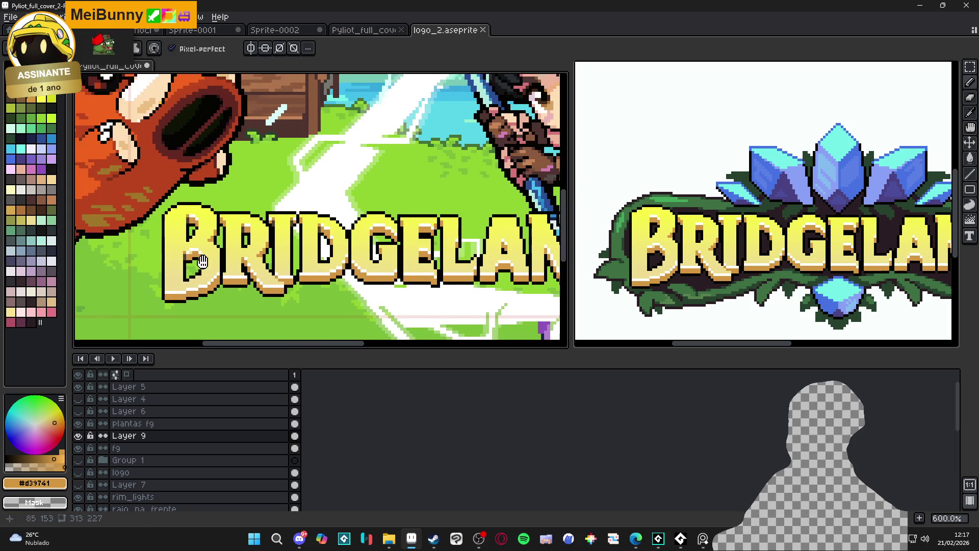
pyautogui.scroll(2, 259, 268)
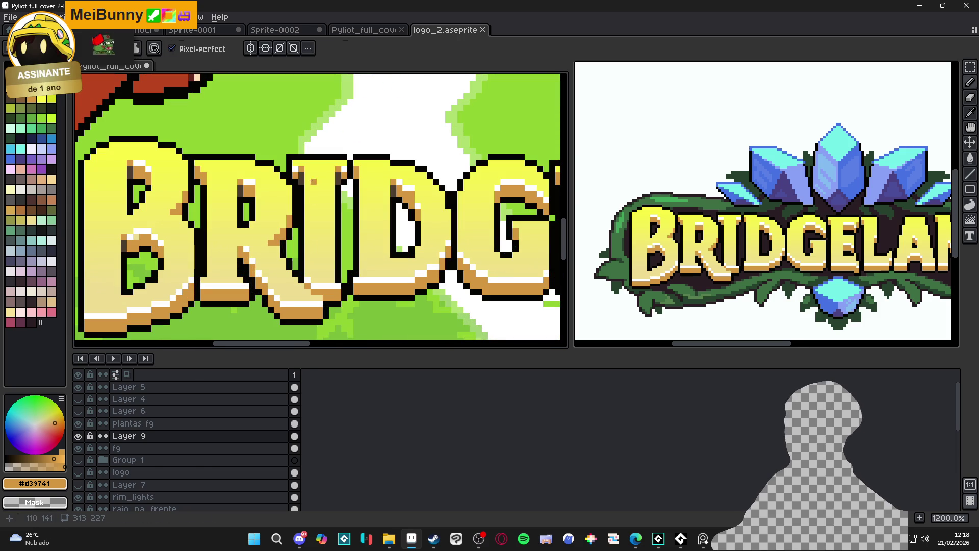
pyautogui.keyDown('alt'); pyautogui.click(186, 285); pyautogui.keyUp('alt')
pyautogui.click(234, 256)
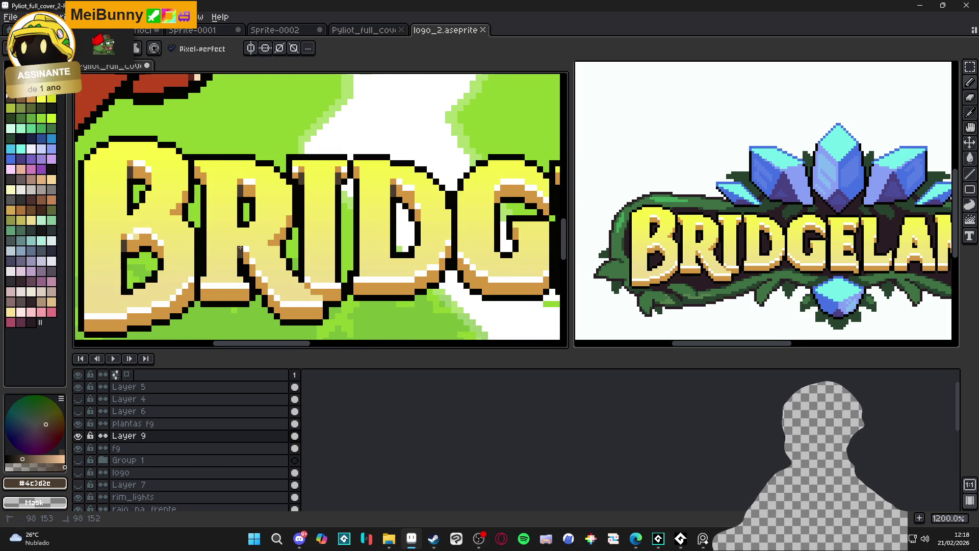
pyautogui.scroll(-4, 240, 253)
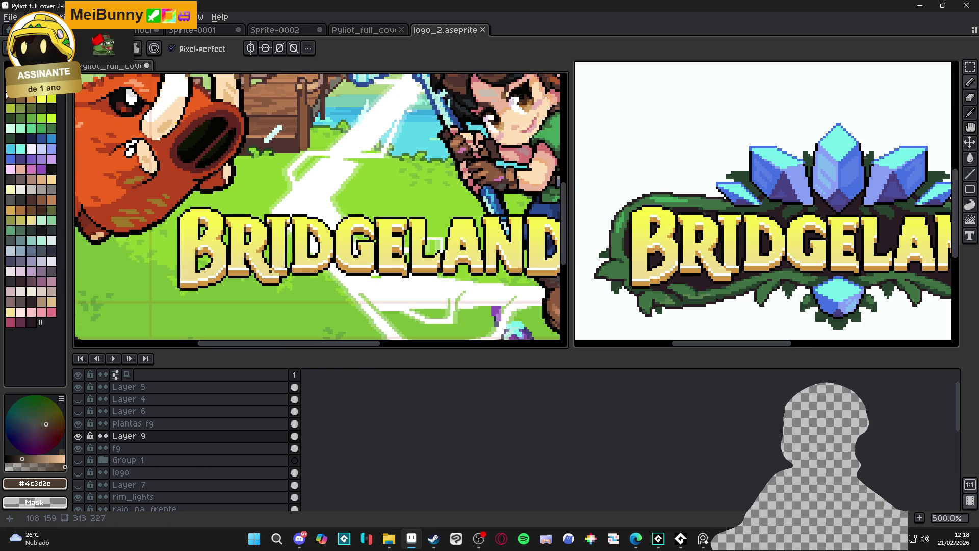
pyautogui.scroll(4, 271, 271)
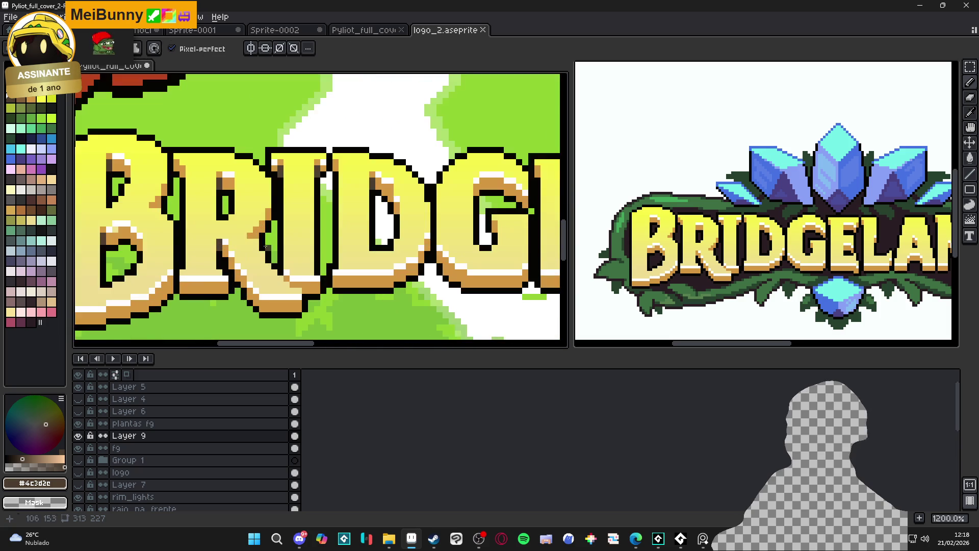
pyautogui.keyDown('alt'); pyautogui.click(258, 234); pyautogui.keyUp('alt')
pyautogui.scroll(-3, 264, 242)
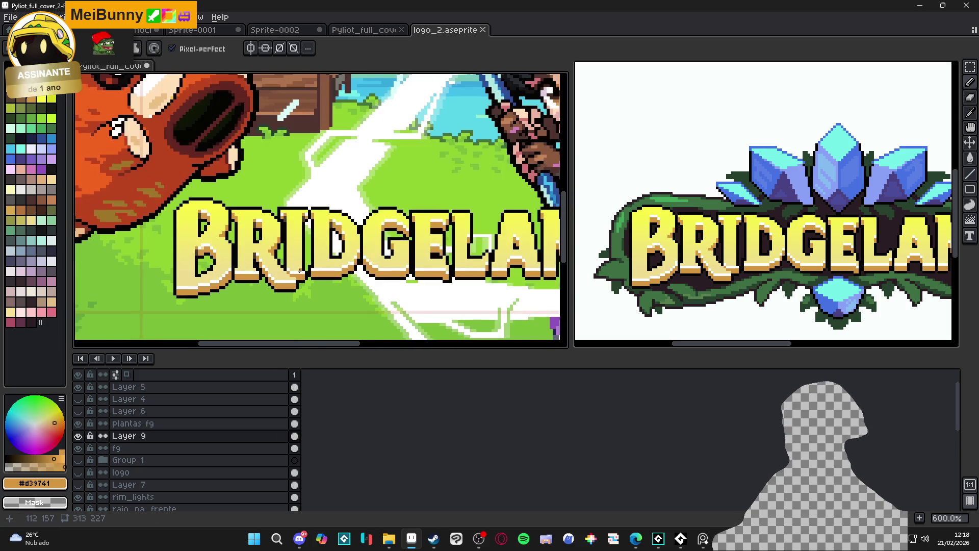
pyautogui.scroll(3, 340, 224)
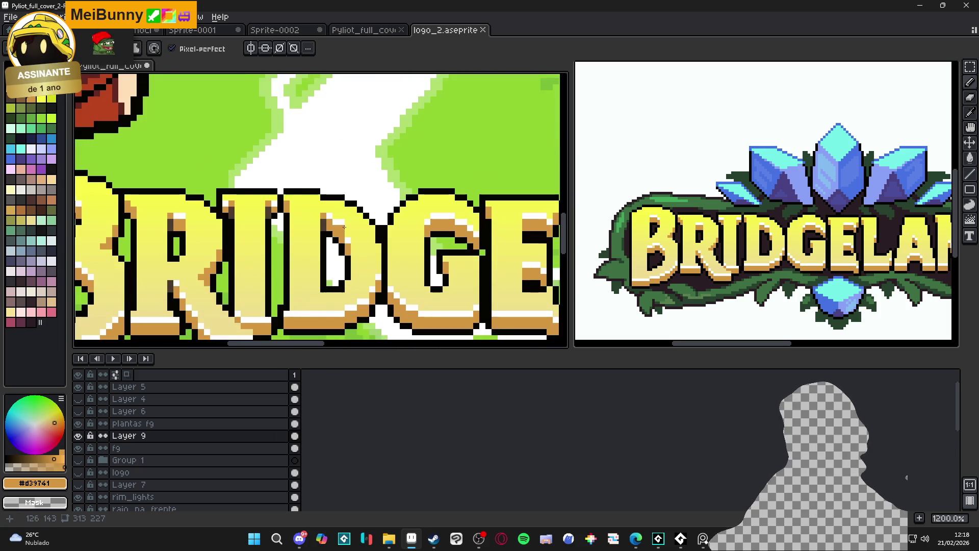
# Sample the letters' pale yellow, white highlight and near-black outline colours.
pyautogui.keyDown('alt'); pyautogui.click(343, 220); pyautogui.keyUp('alt')
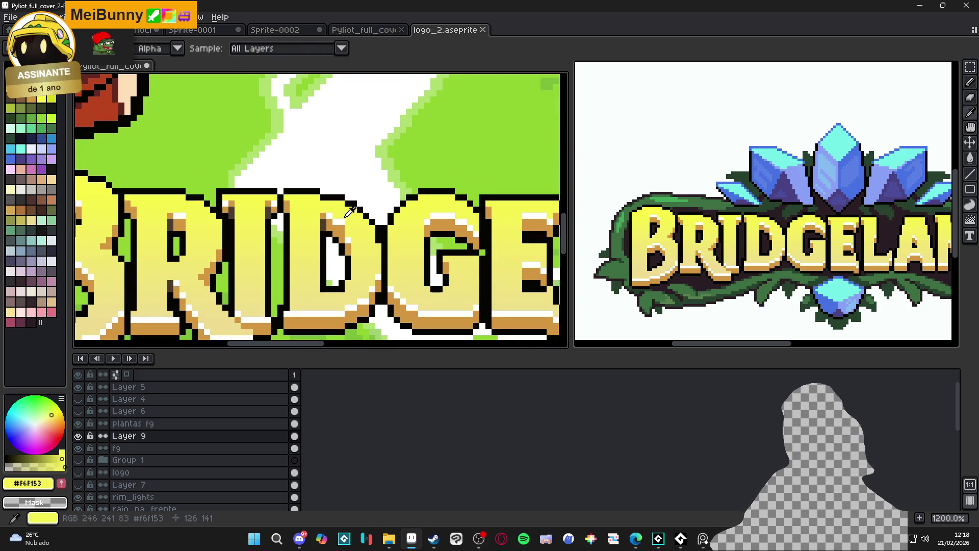
pyautogui.scroll(-4, 343, 221)
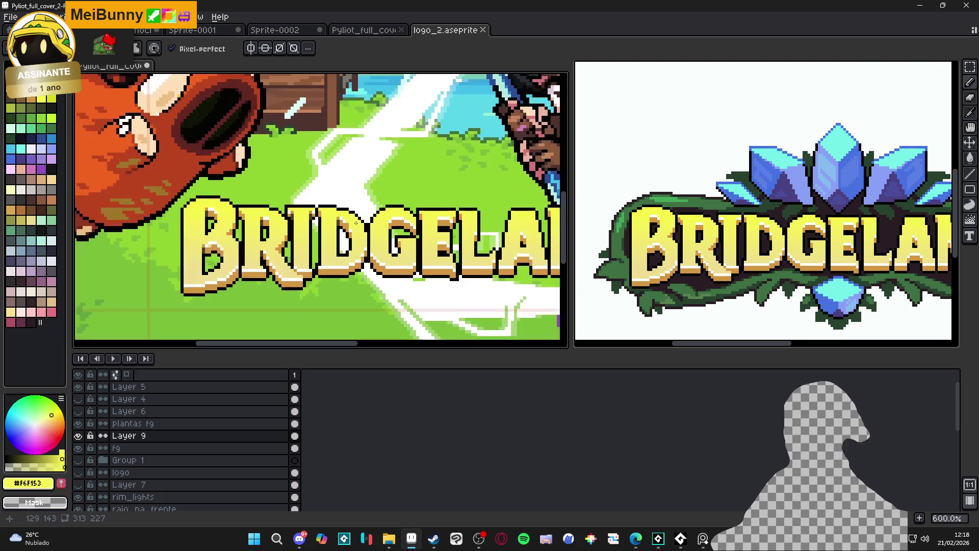
pyautogui.scroll(2, 332, 228)
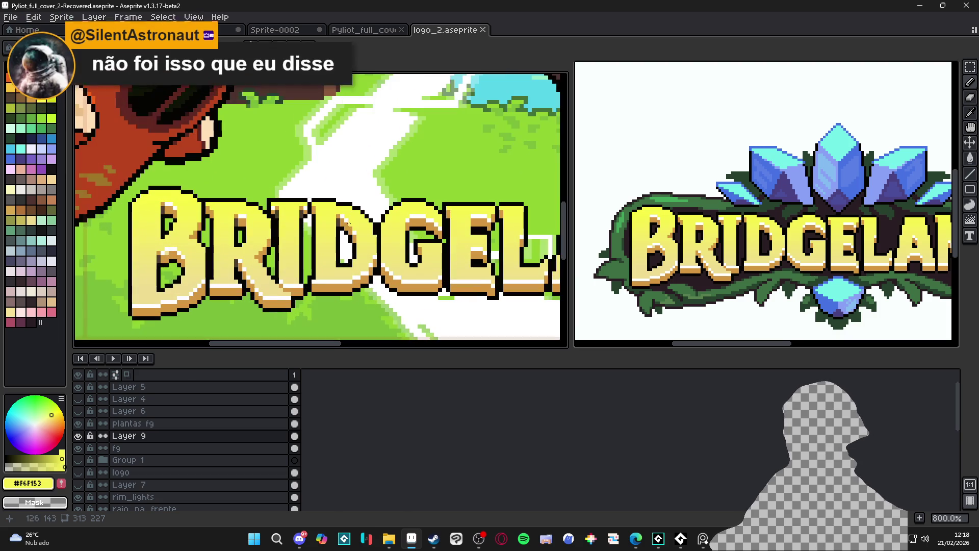
pyautogui.keyDown('alt'); pyautogui.click(351, 225); pyautogui.keyUp('alt')
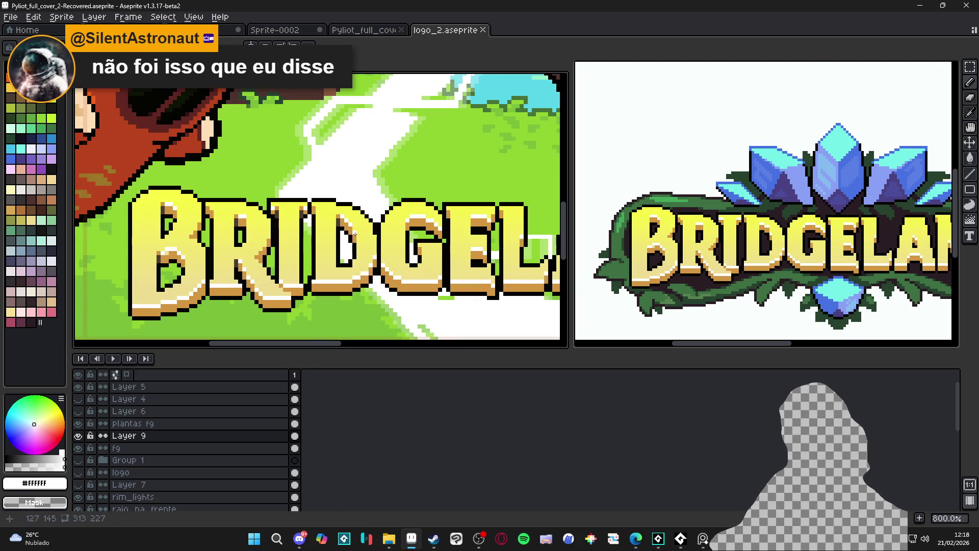
pyautogui.moveTo(355, 233); pyautogui.dragTo(368, 235)
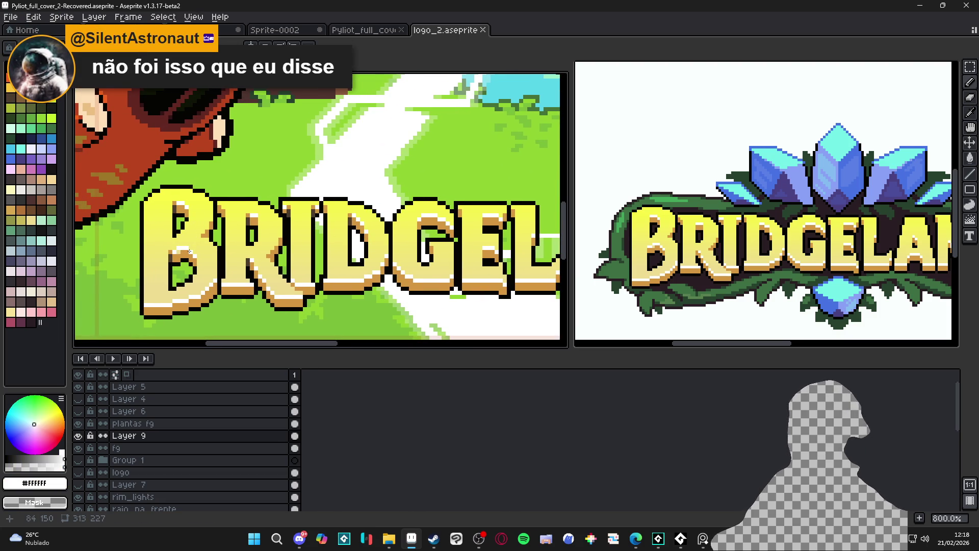
pyautogui.scroll(2, 178, 260)
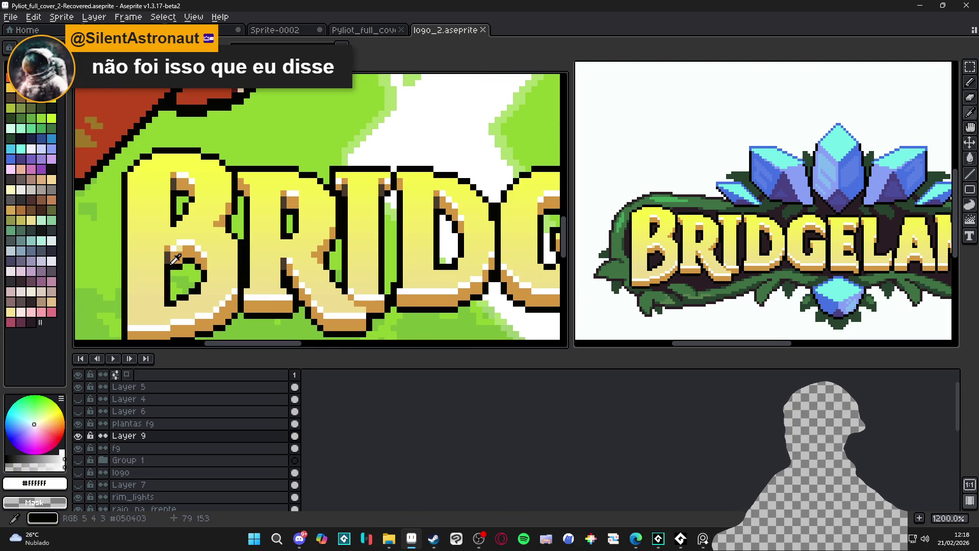
pyautogui.keyDown('alt'); pyautogui.click(179, 210); pyautogui.keyUp('alt')
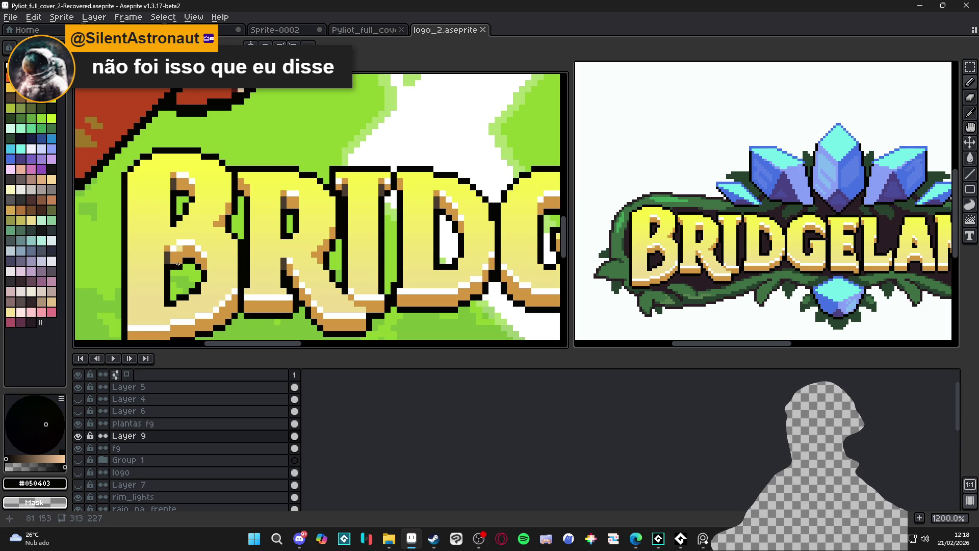
pyautogui.scroll(-2, 228, 254)
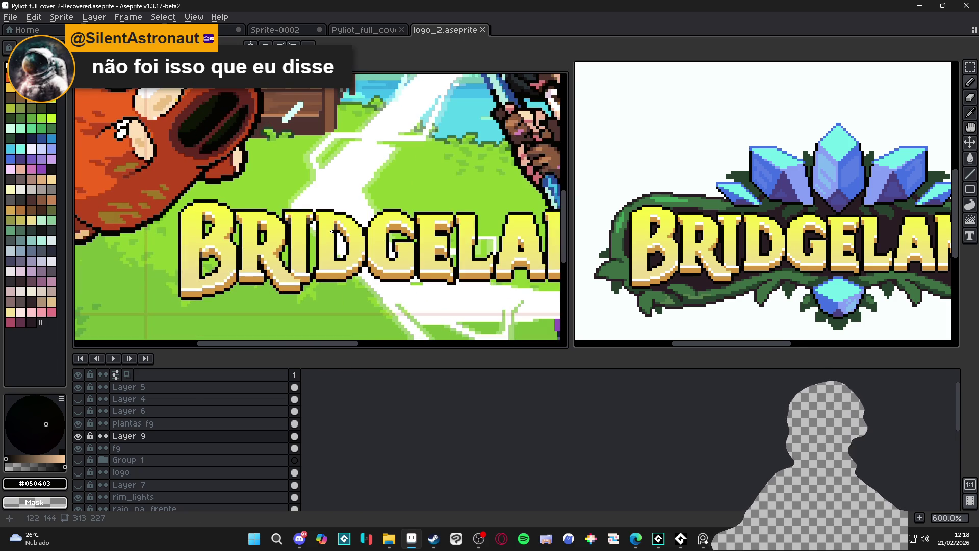
pyautogui.scroll(4, 375, 229)
# Paint a pixel of the G dark brown and save the cover file.
pyautogui.keyDown('alt'); pyautogui.click(383, 243); pyautogui.keyUp('alt')
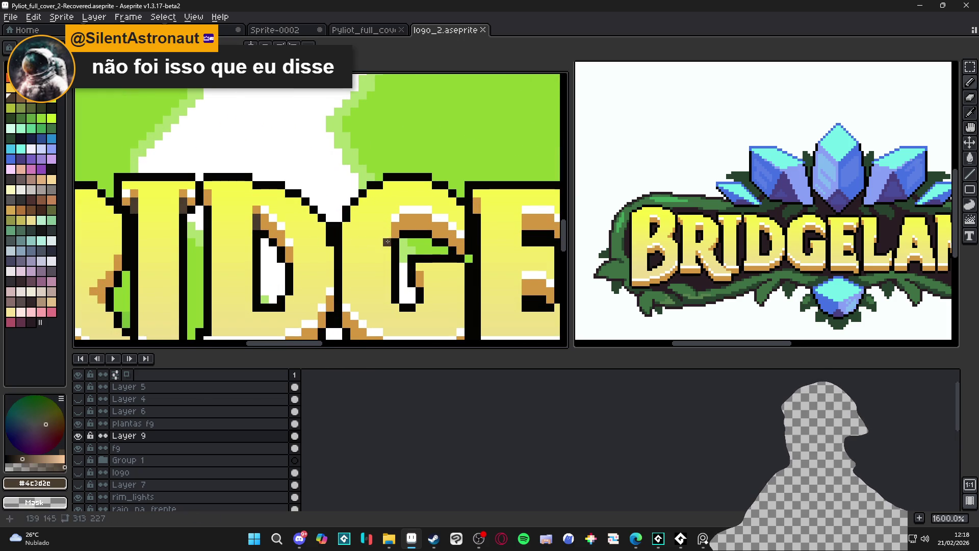
pyautogui.click(394, 227)
pyautogui.keyDown('alt'); pyautogui.click(393, 221); pyautogui.keyUp('alt')
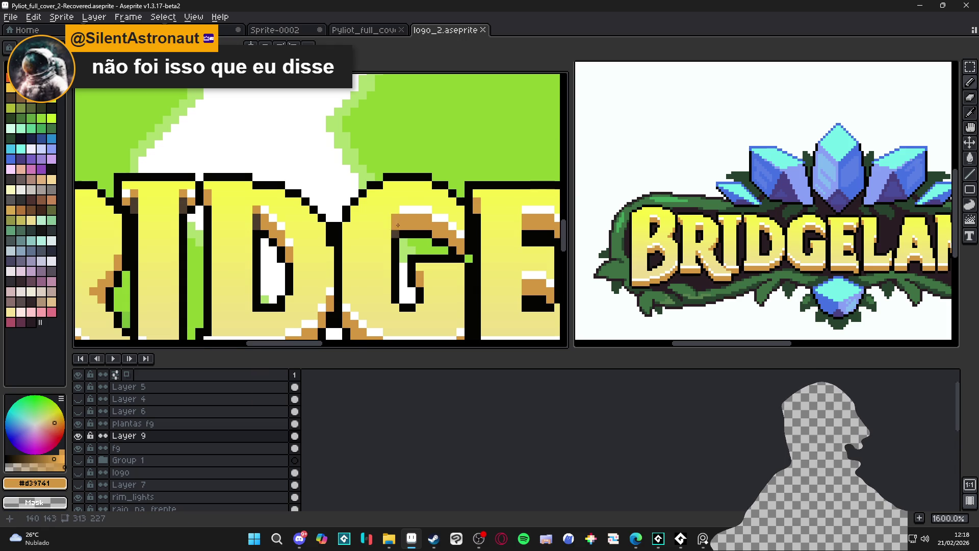
pyautogui.scroll(-5, 402, 235)
pyautogui.hotkey('ctrl', 's')
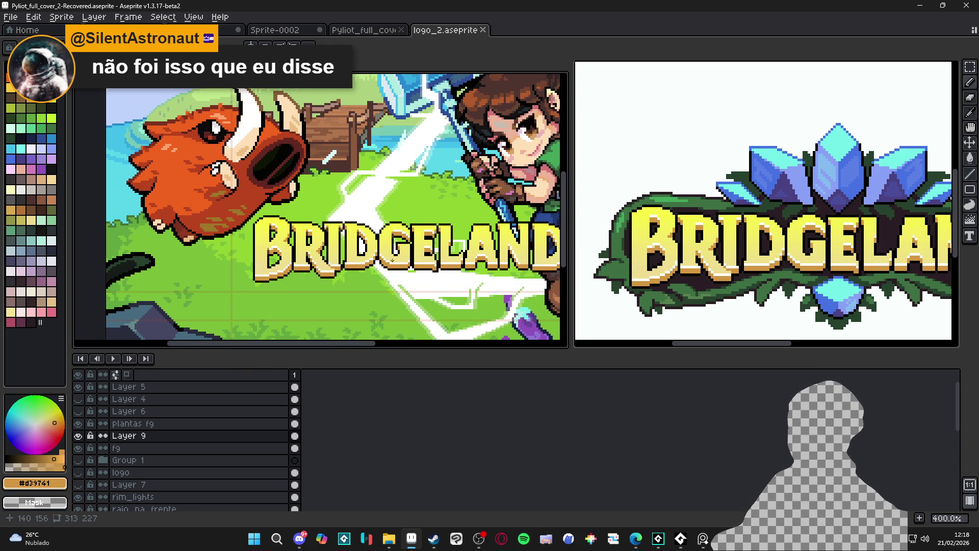
pyautogui.hscroll(3, 387, 263)
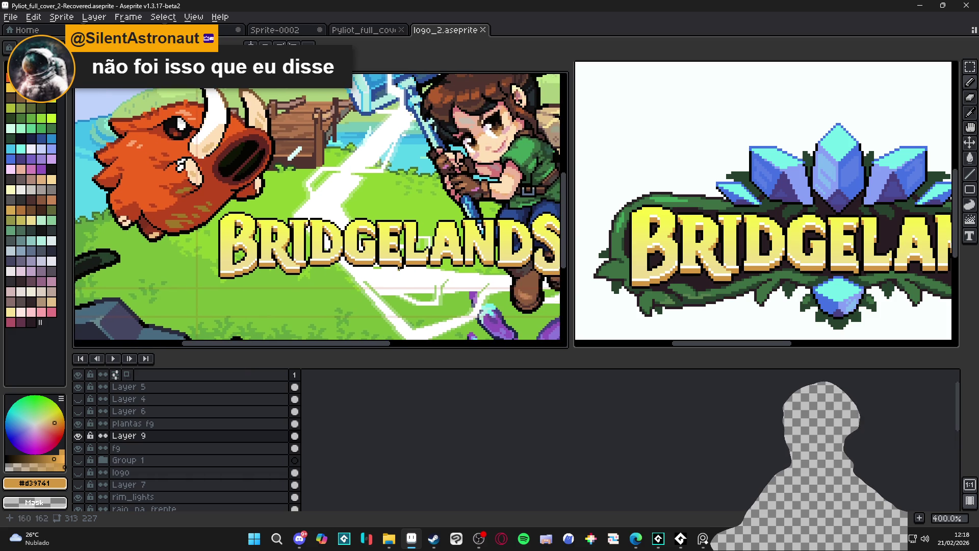
pyautogui.scroll(4, 505, 229)
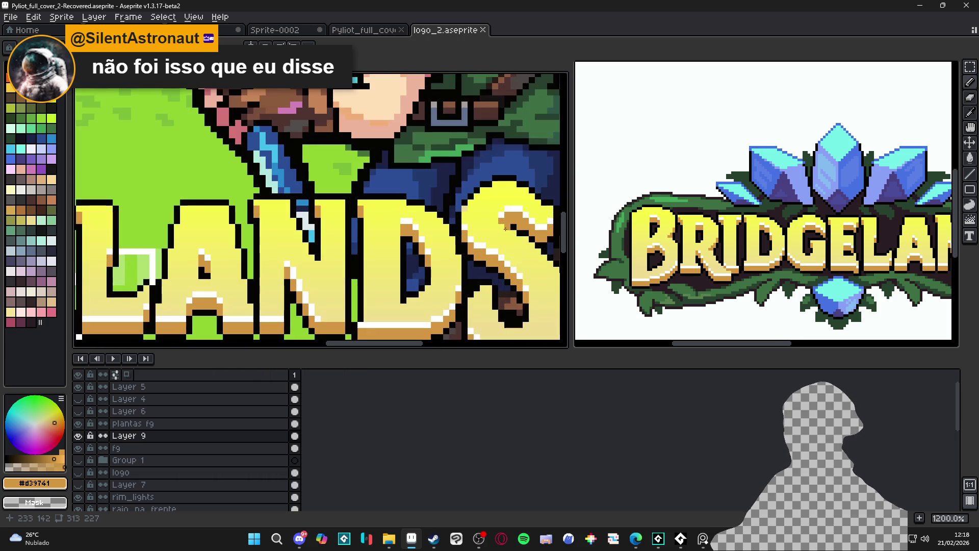
pyautogui.keyDown('alt'); pyautogui.click(504, 225); pyautogui.keyUp('alt')
pyautogui.keyDown('alt'); pyautogui.click(503, 216); pyautogui.keyUp('alt')
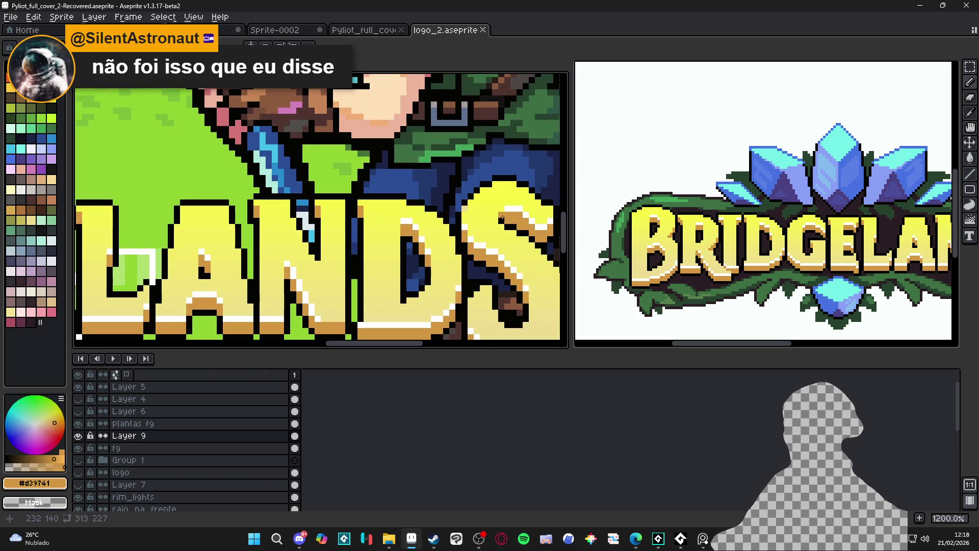
pyautogui.scroll(-3, 509, 216)
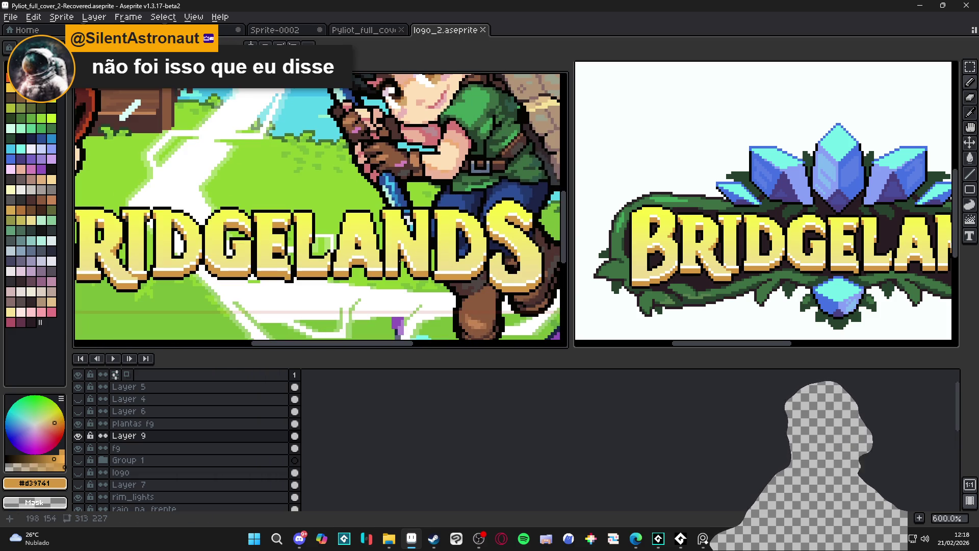
pyautogui.scroll(-1, 355, 263)
pyautogui.scroll(2, 355, 263)
pyautogui.scroll(-1, 350, 262)
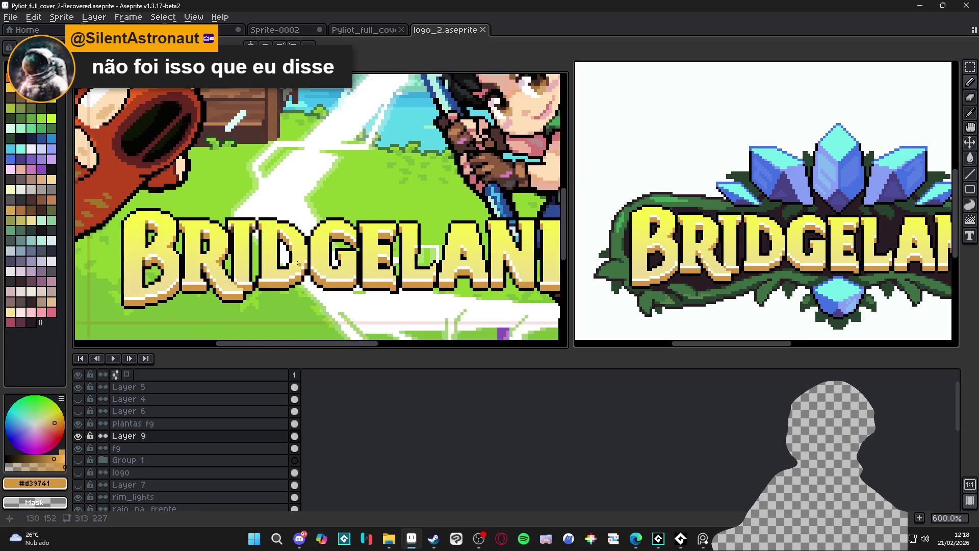
pyautogui.scroll(3, 161, 228)
pyautogui.keyDown('alt'); pyautogui.click(161, 228); pyautogui.keyUp('alt')
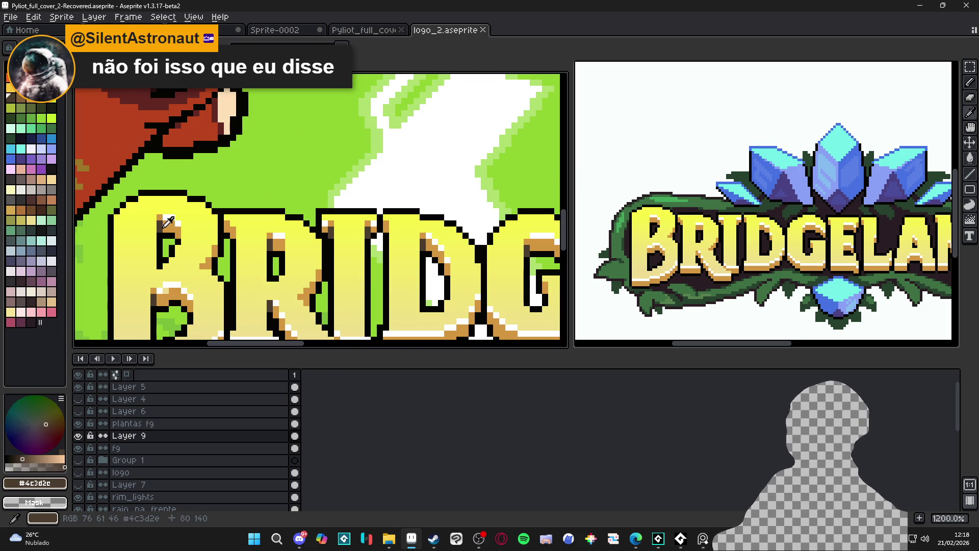
# Shade the B's lower-right edge with dark brown pixels from the palette.
pyautogui.scroll(-3, 235, 219)
pyautogui.moveTo(279, 251); pyautogui.dragTo(294, 224)
pyautogui.scroll(3, 224, 276)
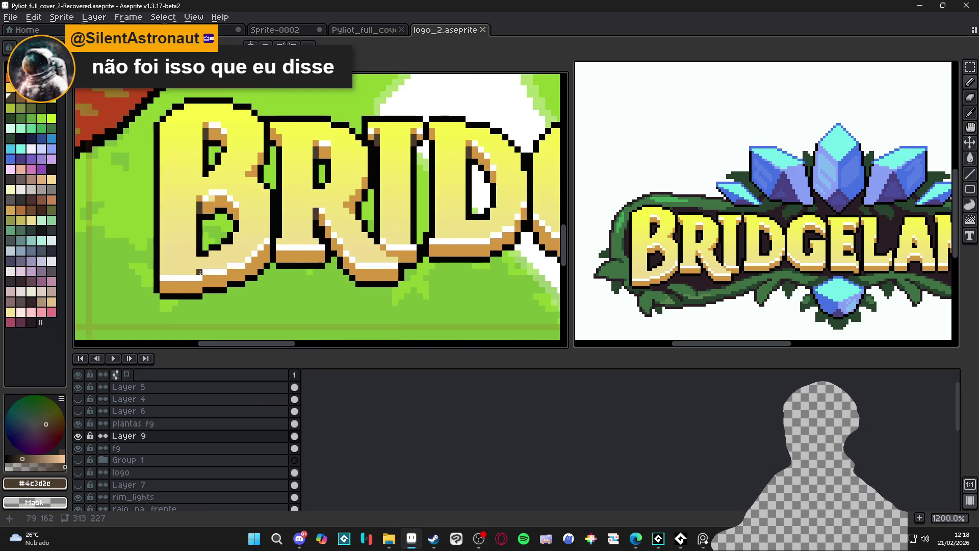
pyautogui.keyDown('alt'); pyautogui.click(251, 261); pyautogui.keyUp('alt')
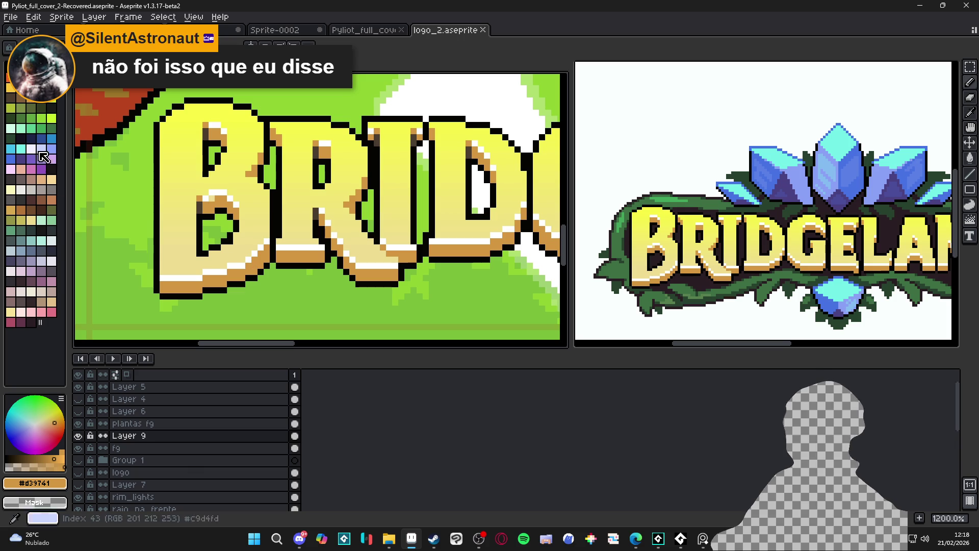
pyautogui.click(263, 257)
pyautogui.click(266, 250)
pyautogui.click(255, 266)
pyautogui.click(229, 278)
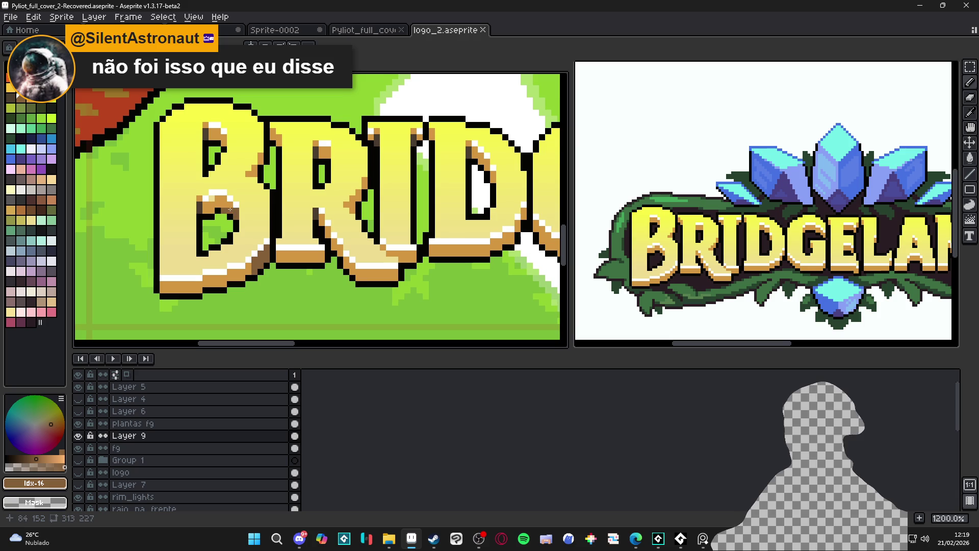
pyautogui.click(243, 187)
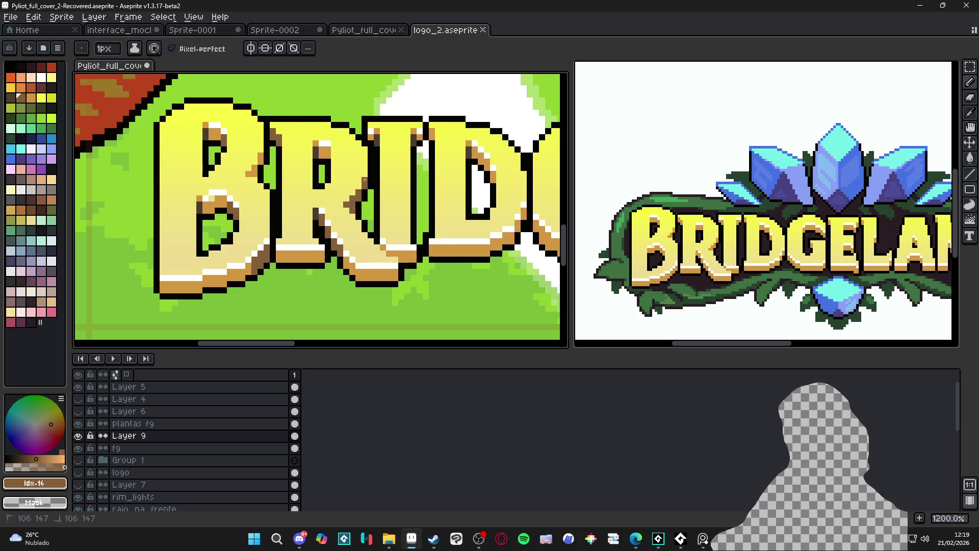
# Add dark brown pixels inside the D, extending its diagonal shading.
pyautogui.scroll(-6, 365, 184)
pyautogui.hscroll(2, 379, 220)
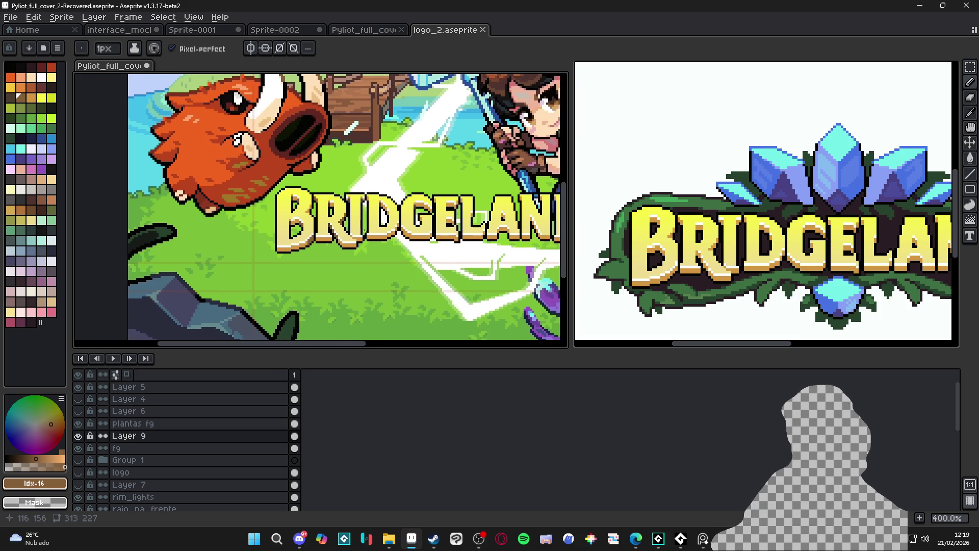
pyautogui.scroll(4, 321, 216)
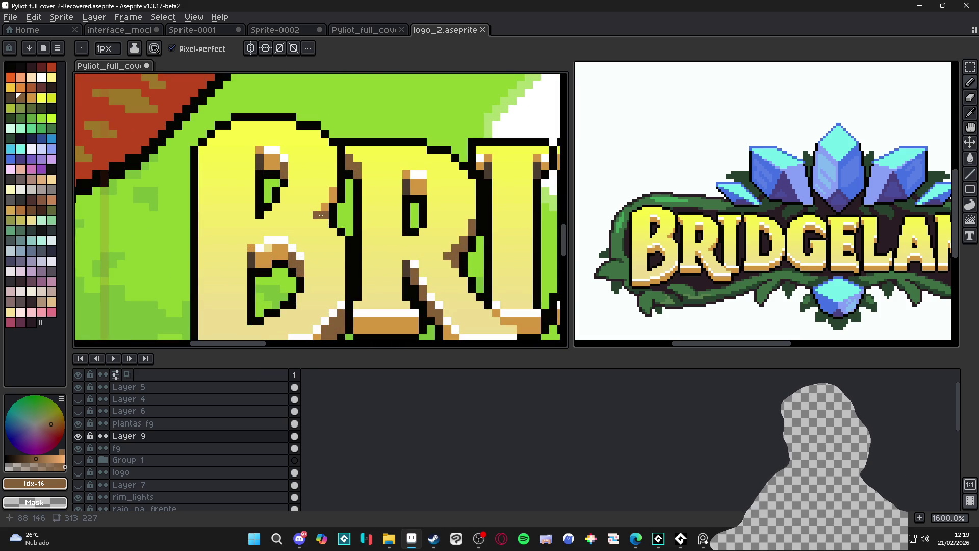
pyautogui.scroll(-2, 336, 193)
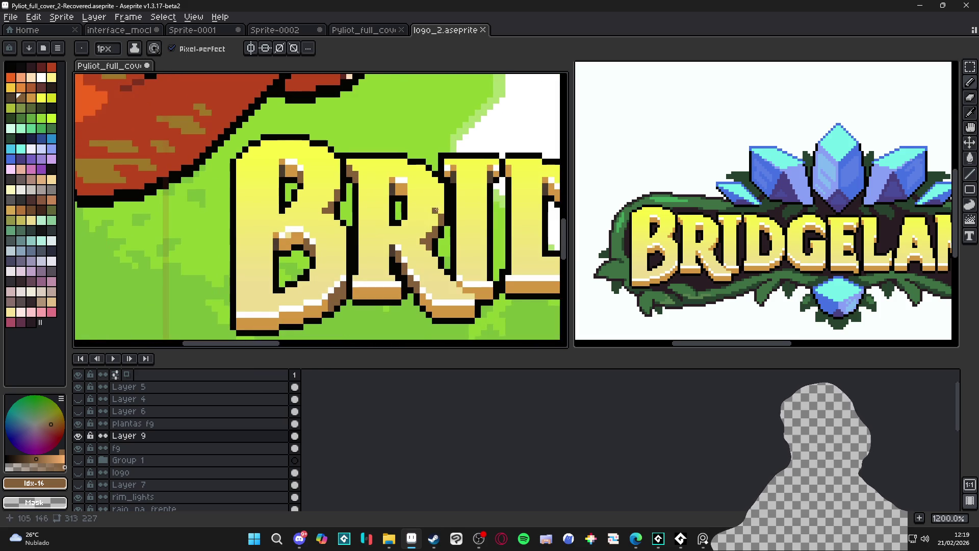
pyautogui.scroll(-1, 490, 205)
pyautogui.scroll(3, 490, 205)
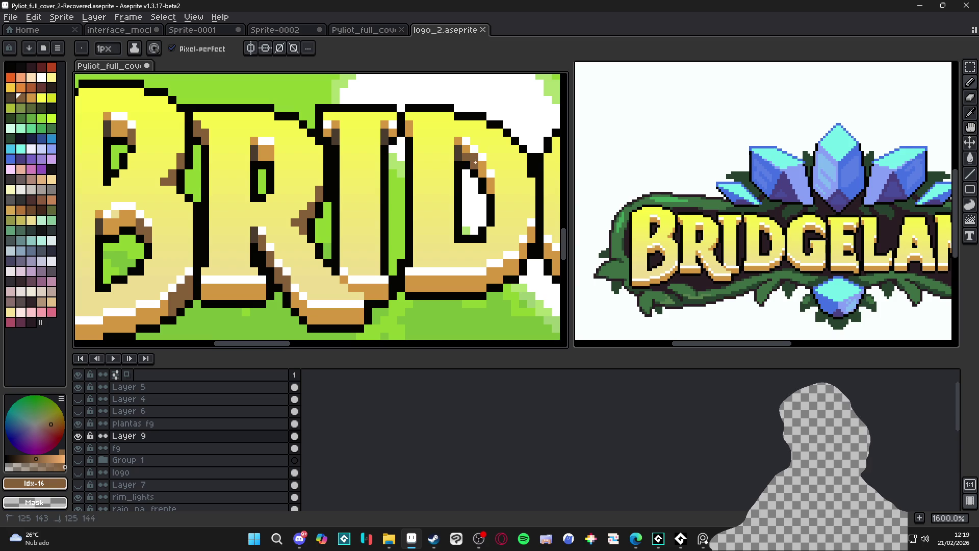
pyautogui.click(482, 173)
pyautogui.click(475, 182)
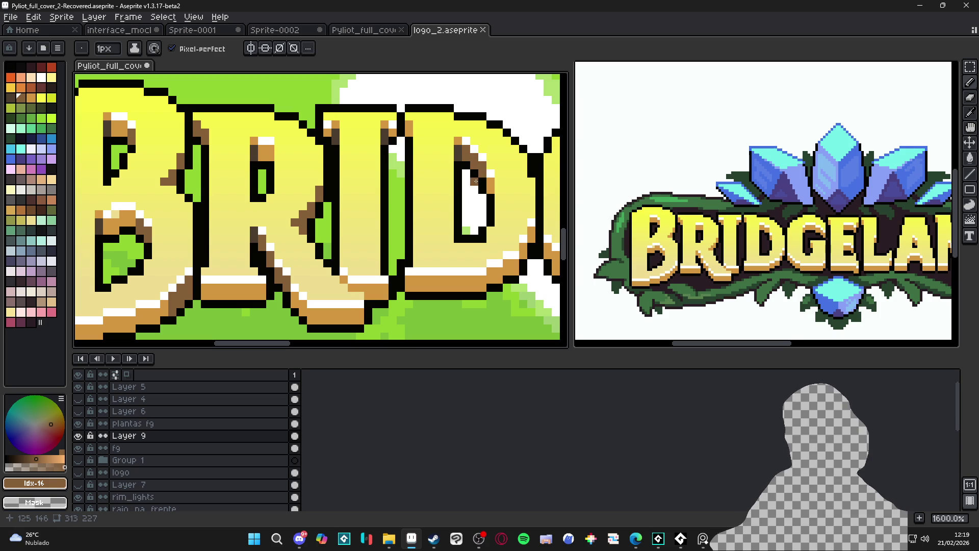
# Save the cover file.
pyautogui.scroll(-2, 476, 181)
pyautogui.scroll(1, 459, 188)
pyautogui.hotkey('ctrl', 's')
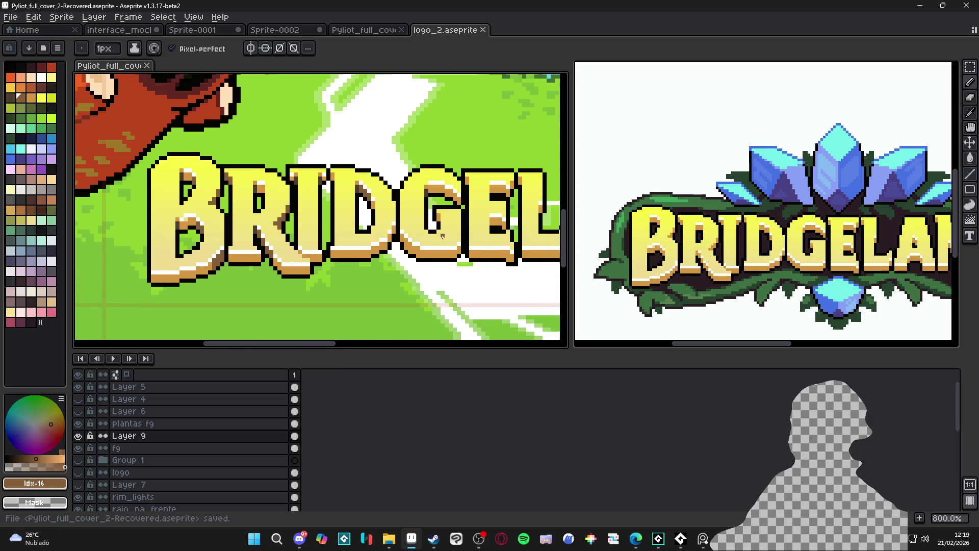
# Shade the G's top edge dark brown with a 2 px brush, then save.
pyautogui.scroll(1, 436, 195)
pyautogui.scroll(1, 468, 190)
pyautogui.click(475, 199)
pyautogui.click(487, 211)
pyautogui.click(464, 187)
pyautogui.press('+')
pyautogui.click(465, 186)
pyautogui.scroll(-5, 465, 185)
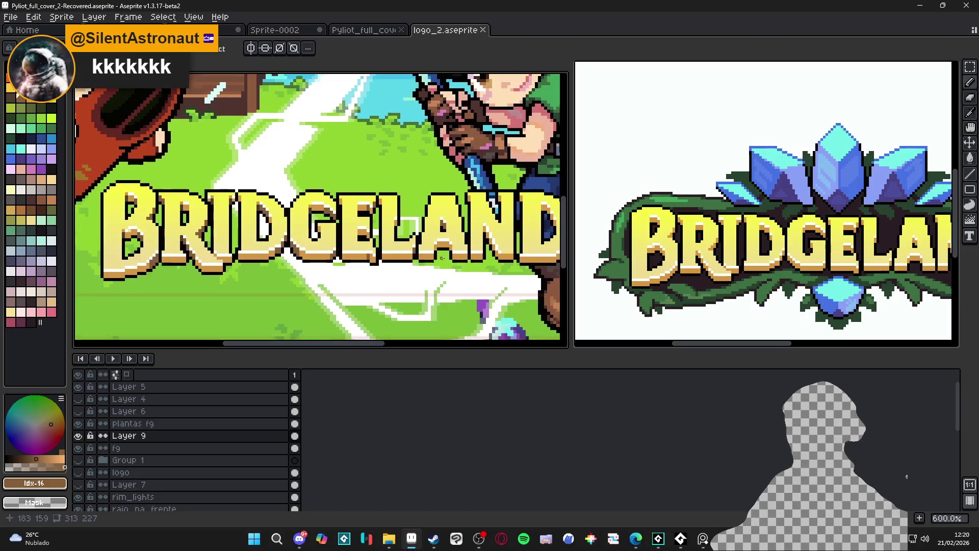
pyautogui.scroll(4, 439, 240)
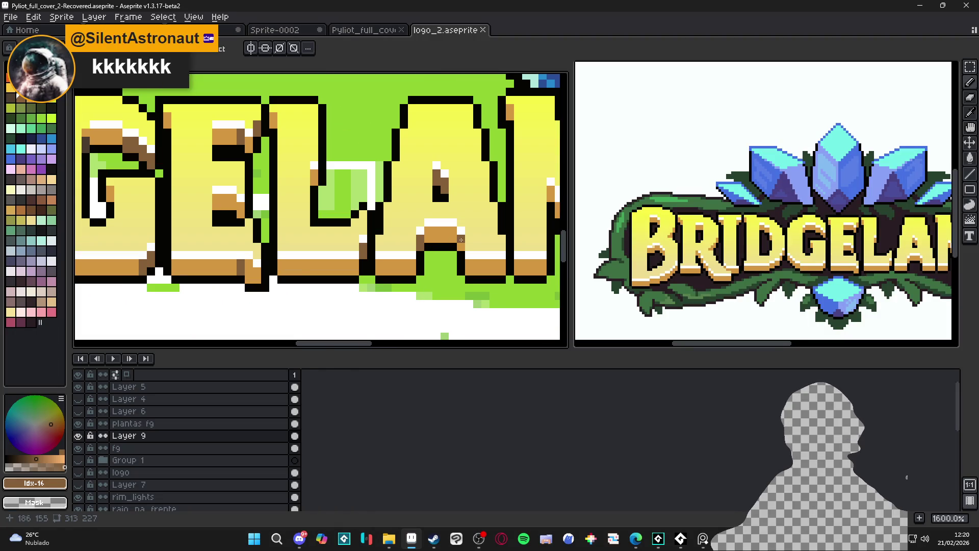
pyautogui.scroll(-5, 417, 266)
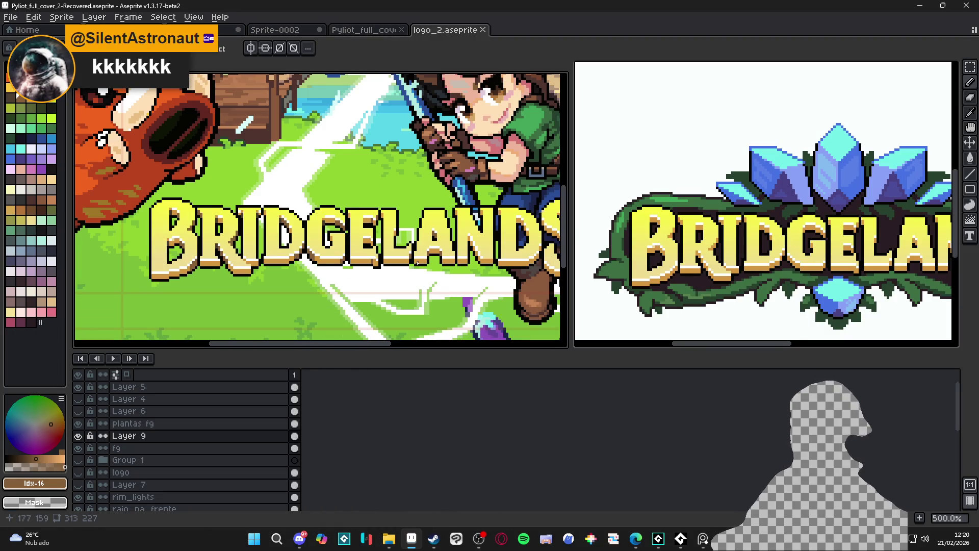
pyautogui.scroll(-2, 410, 267)
pyautogui.hotkey('ctrl', 's')
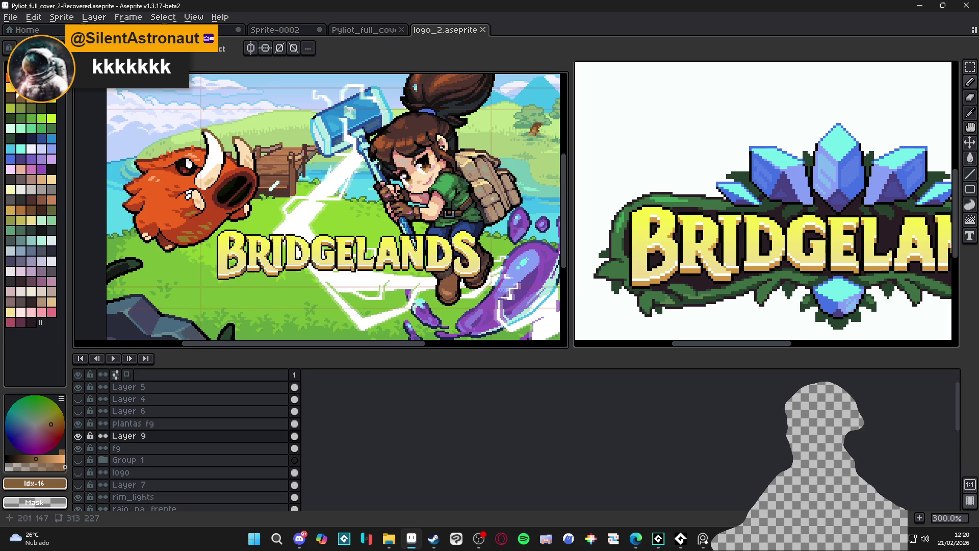
# Touch up a title lettering pixel, save, and fix a pixel on the N's diagonal.
pyautogui.scroll(6, 406, 255)
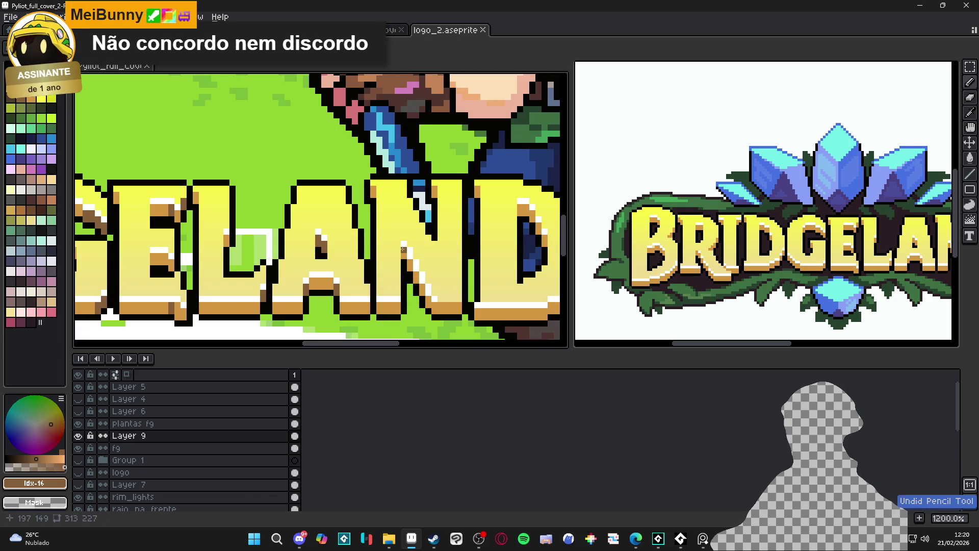
pyautogui.click(411, 264)
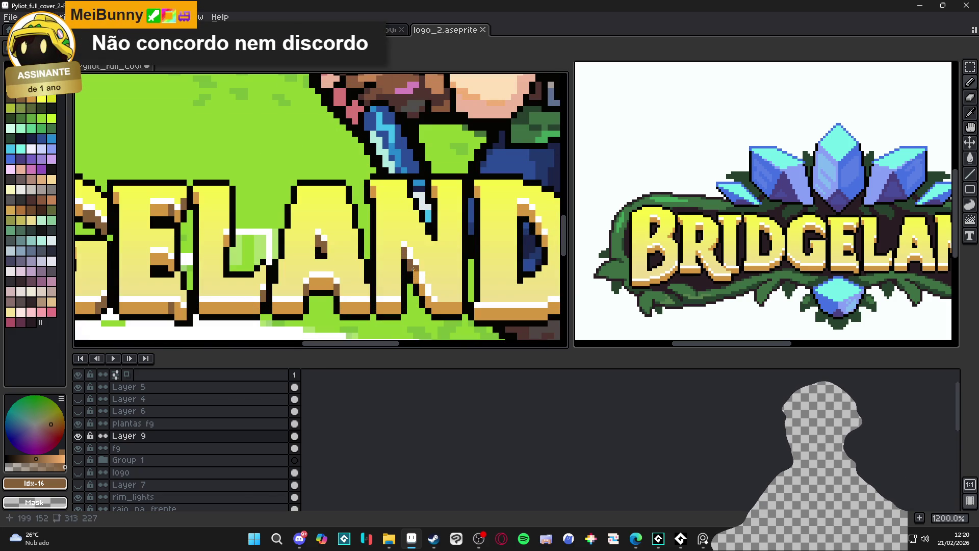
pyautogui.hotkey('ctrl', 's')
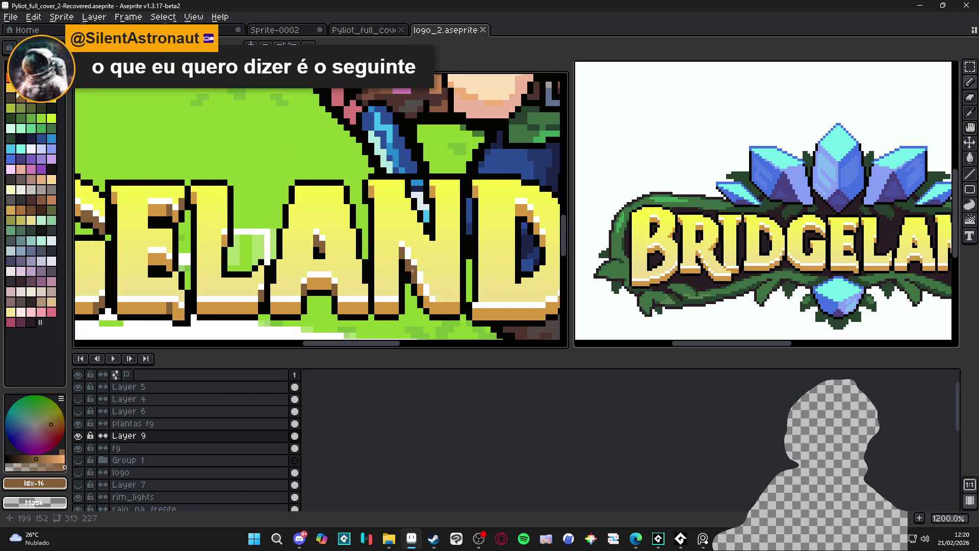
pyautogui.scroll(1, 413, 275)
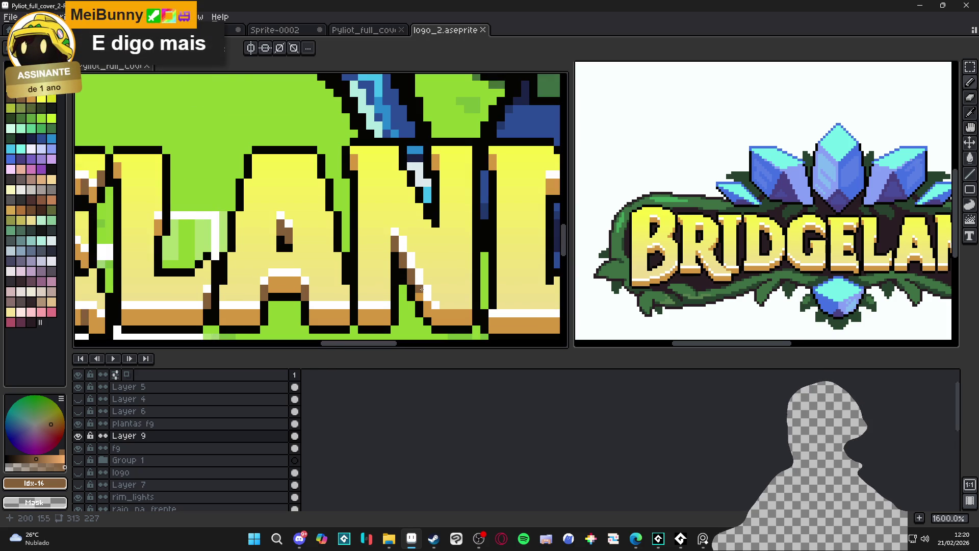
pyautogui.click(432, 316)
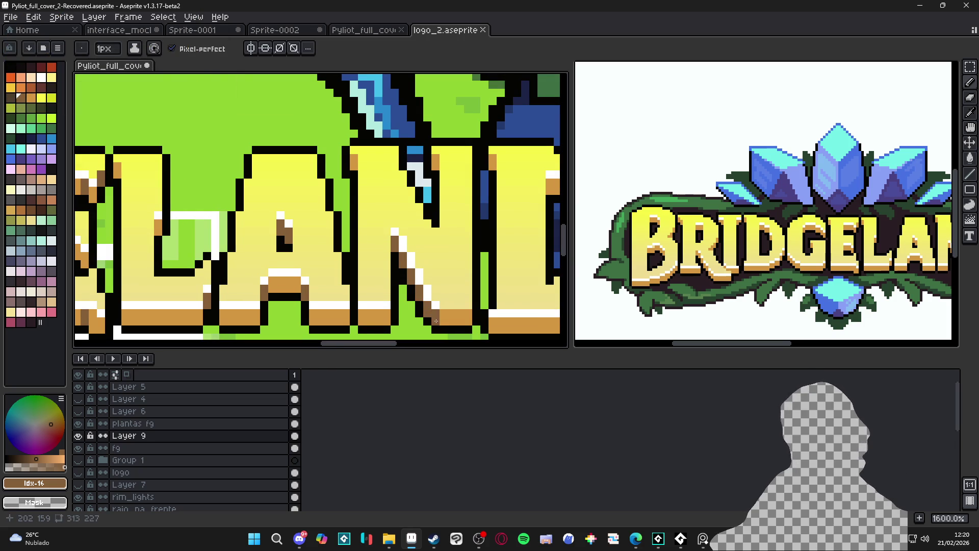
pyautogui.scroll(-4, 433, 315)
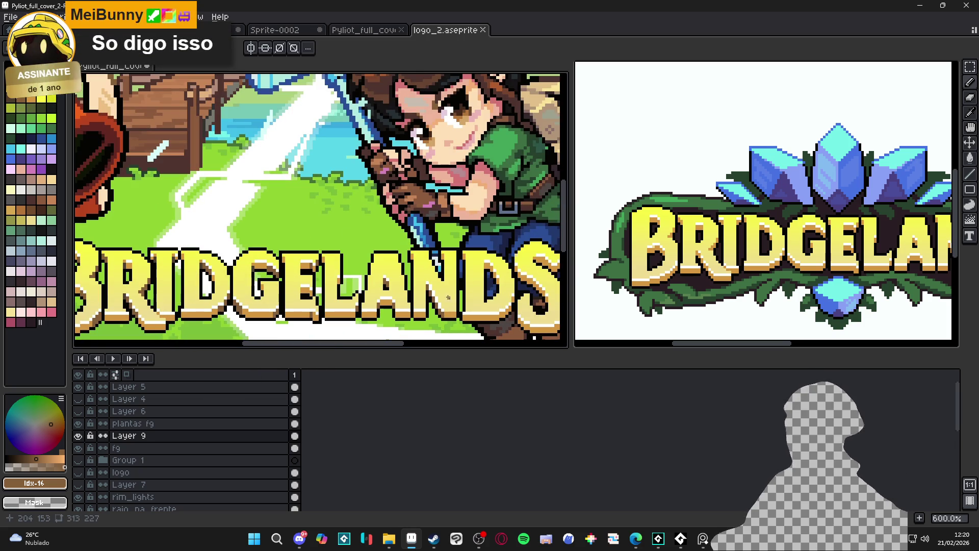
pyautogui.scroll(3, 449, 313)
# Eyedrop brown #855F39 from the letters, save, and shade the B's lower-left corner.
pyautogui.press('alt')
pyautogui.keyDown('alt'); pyautogui.click(448, 318); pyautogui.keyUp('alt')
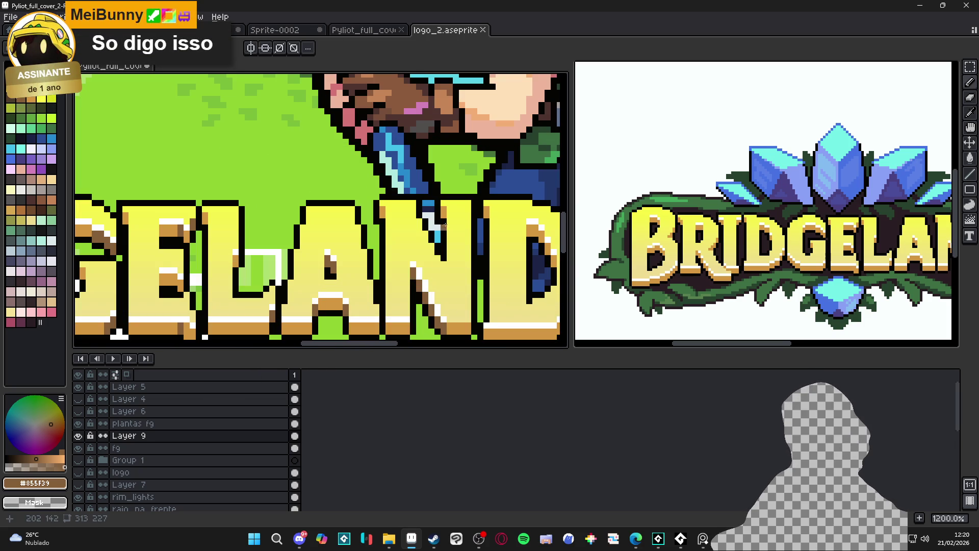
pyautogui.scroll(-5, 437, 246)
pyautogui.hotkey('ctrl', 's')
pyautogui.scroll(6, 239, 280)
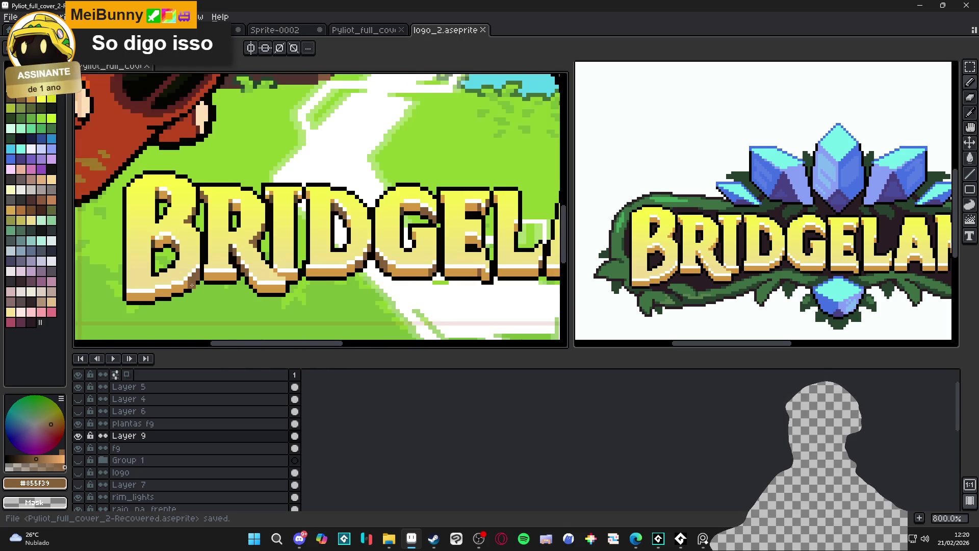
pyautogui.click(135, 297)
# Add brown at the B's lower-left, undo one pixel, and blacken the R's top-left pixel, then save.
pyautogui.click(120, 297)
pyautogui.click(138, 305)
pyautogui.hotkey('ctrl', 'z')
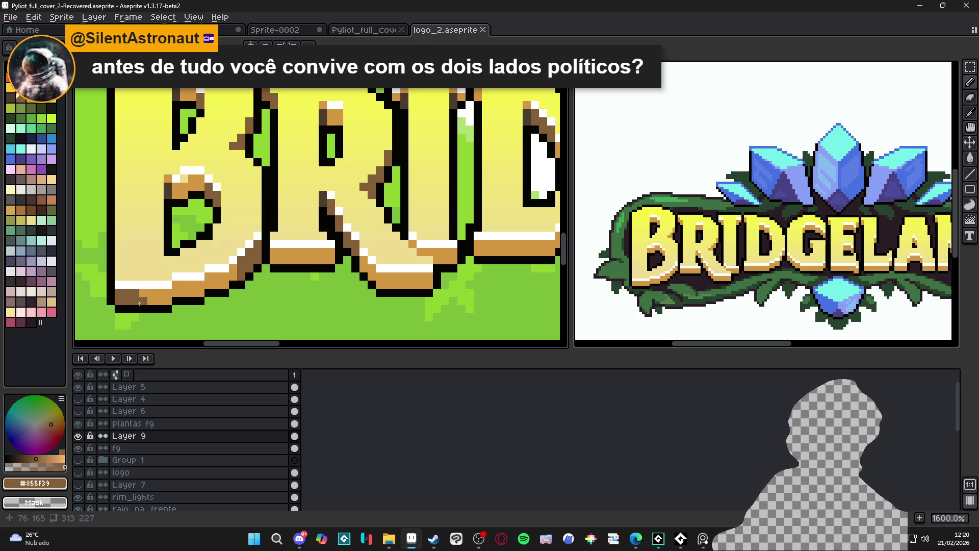
pyautogui.keyDown('alt'); pyautogui.click(327, 209); pyautogui.keyUp('alt')
pyautogui.click(325, 197)
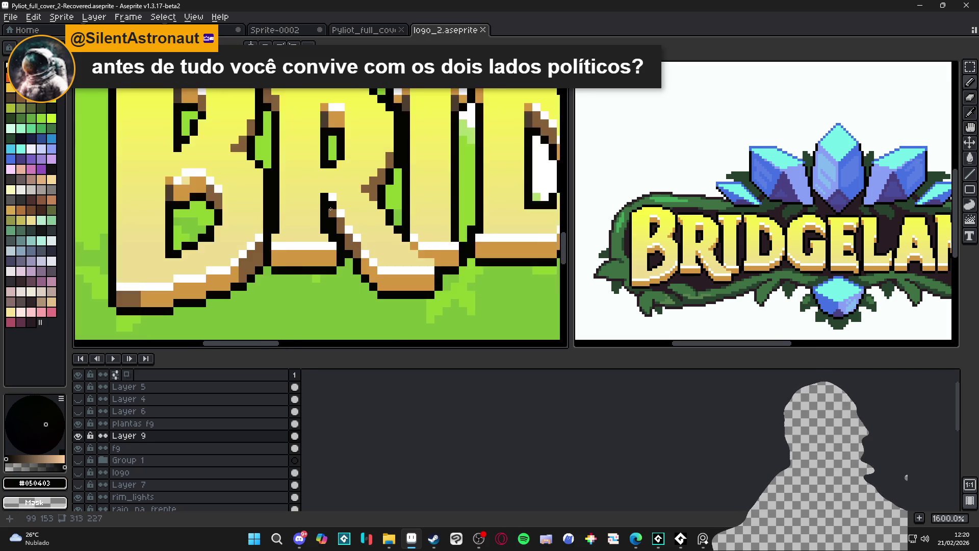
pyautogui.scroll(-4, 330, 209)
pyautogui.hotkey('ctrl', 's')
pyautogui.scroll(3, 254, 246)
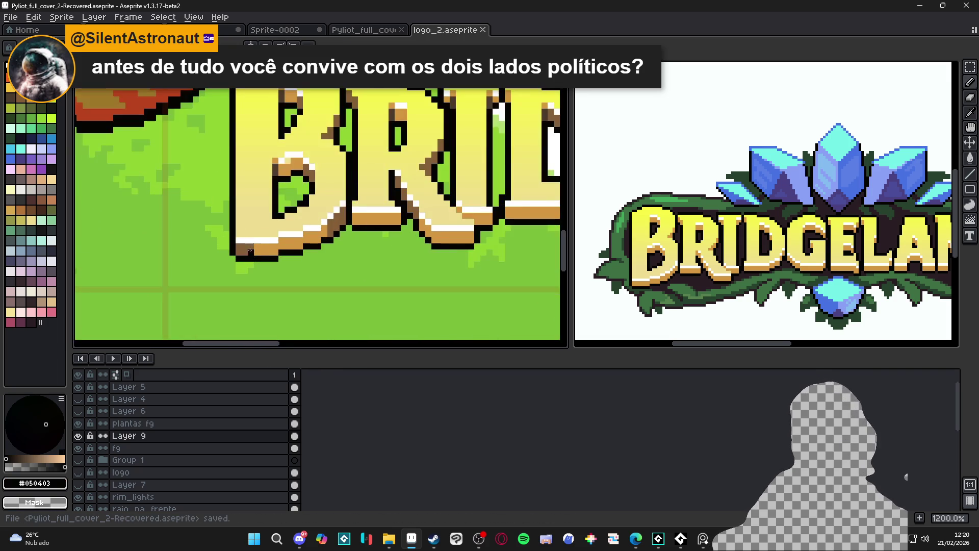
# Switch back to the brown shading colour and save the cover.
pyautogui.keyDown('alt'); pyautogui.click(253, 247); pyautogui.keyUp('alt')
pyautogui.scroll(1, 278, 253)
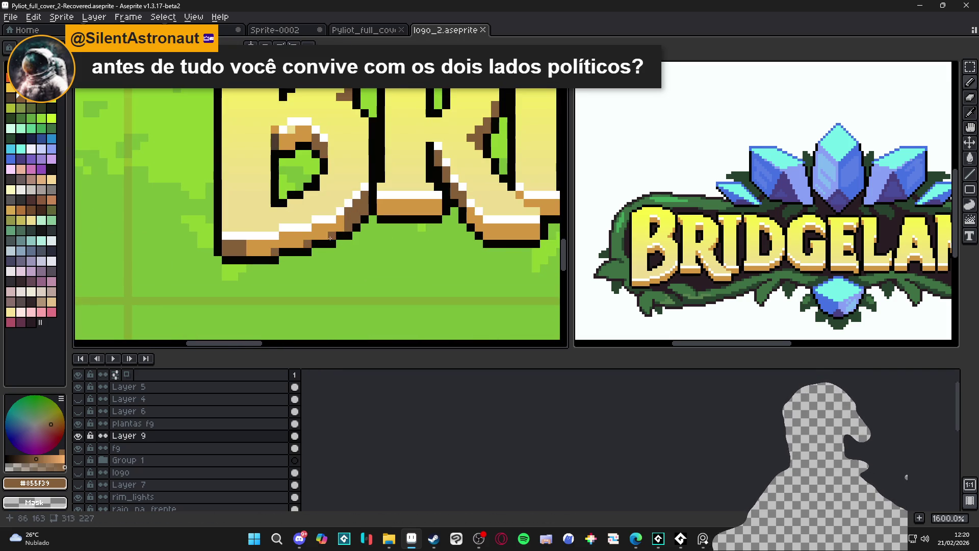
pyautogui.scroll(-4, 330, 239)
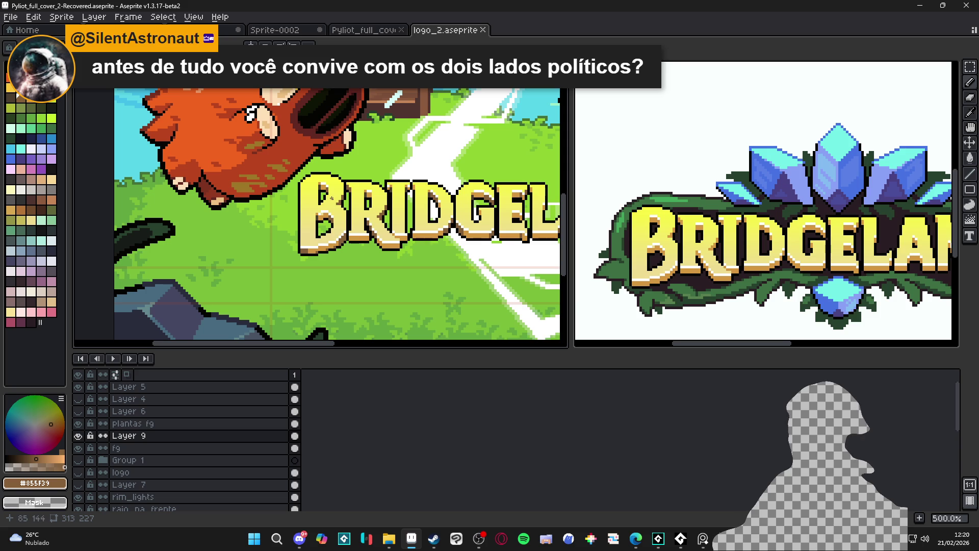
pyautogui.scroll(4, 326, 189)
pyautogui.scroll(-4, 339, 234)
pyautogui.hotkey('ctrl', 's')
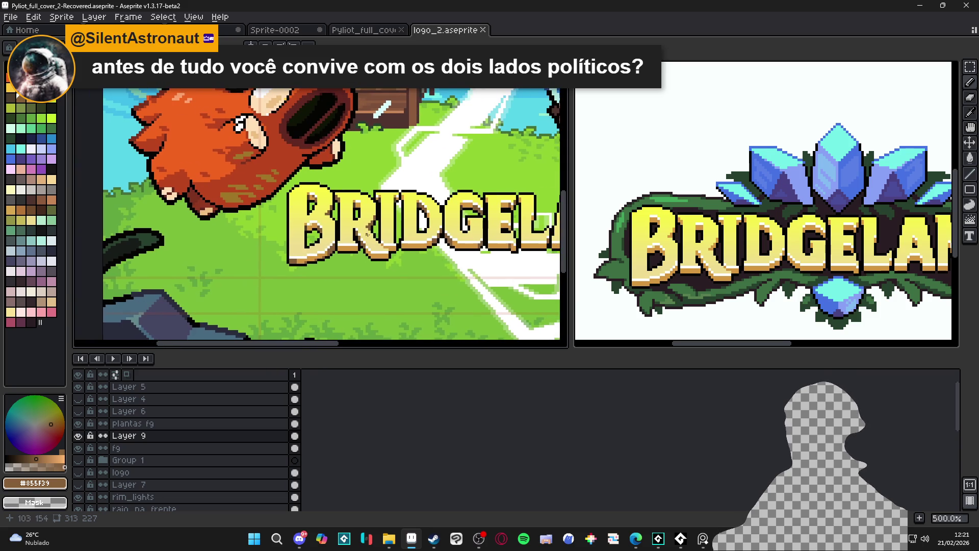
pyautogui.scroll(5, 338, 235)
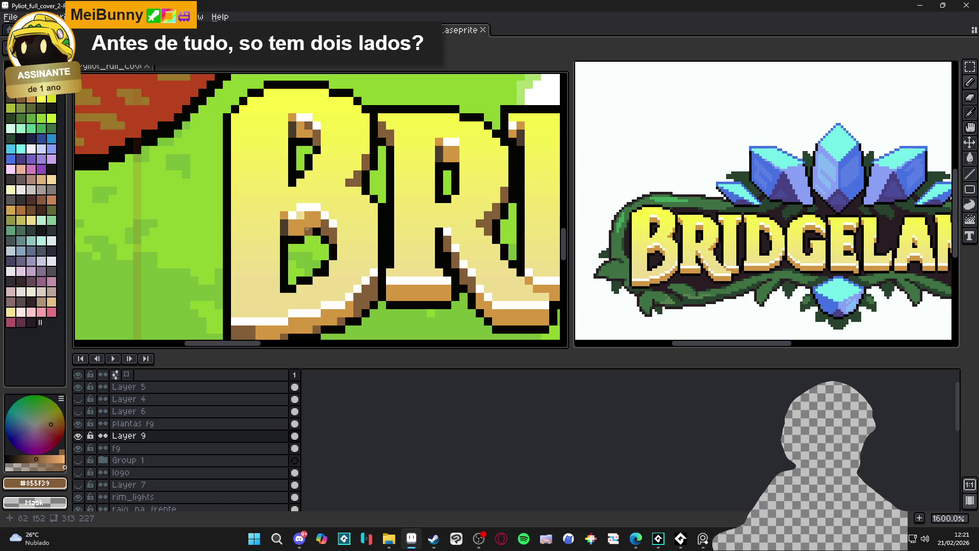
pyautogui.scroll(-4, 331, 232)
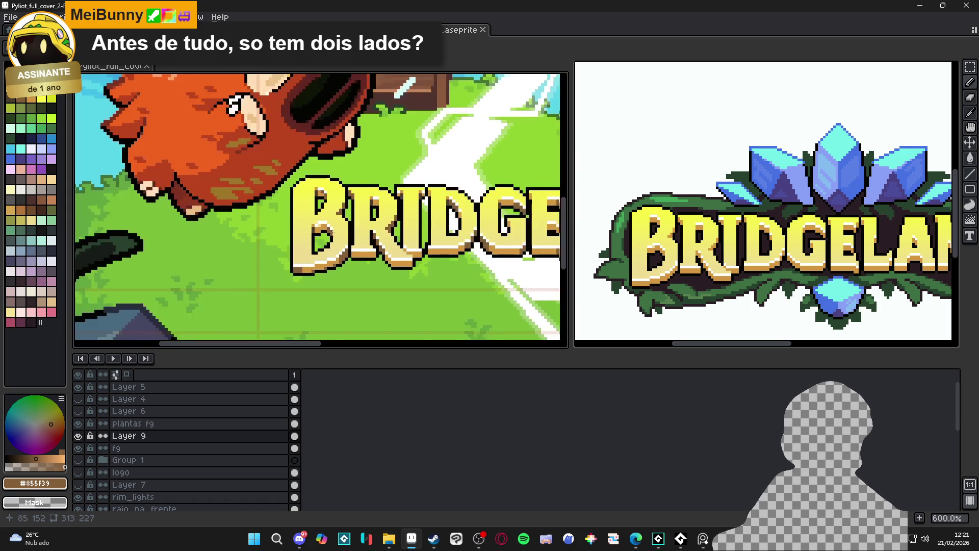
pyautogui.scroll(-1, 342, 255)
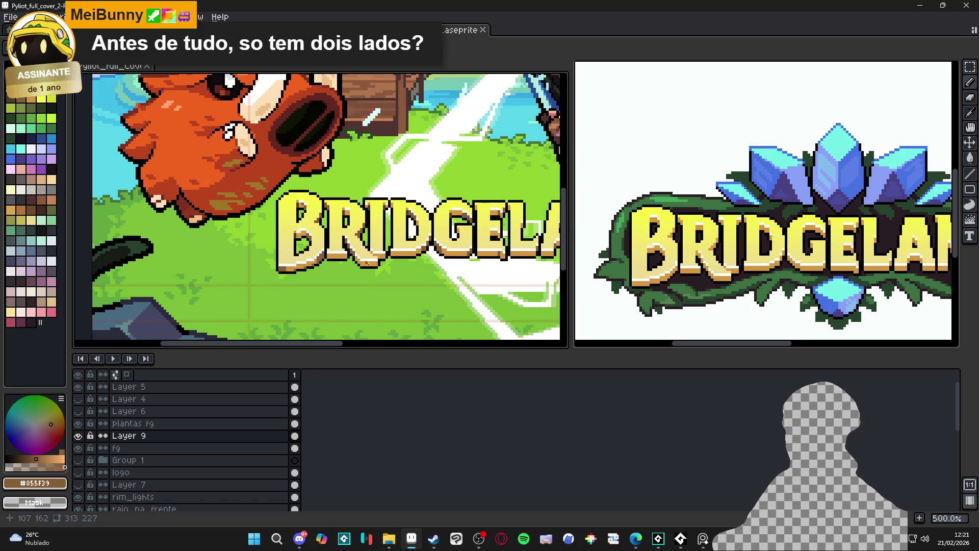
pyautogui.scroll(4, 346, 265)
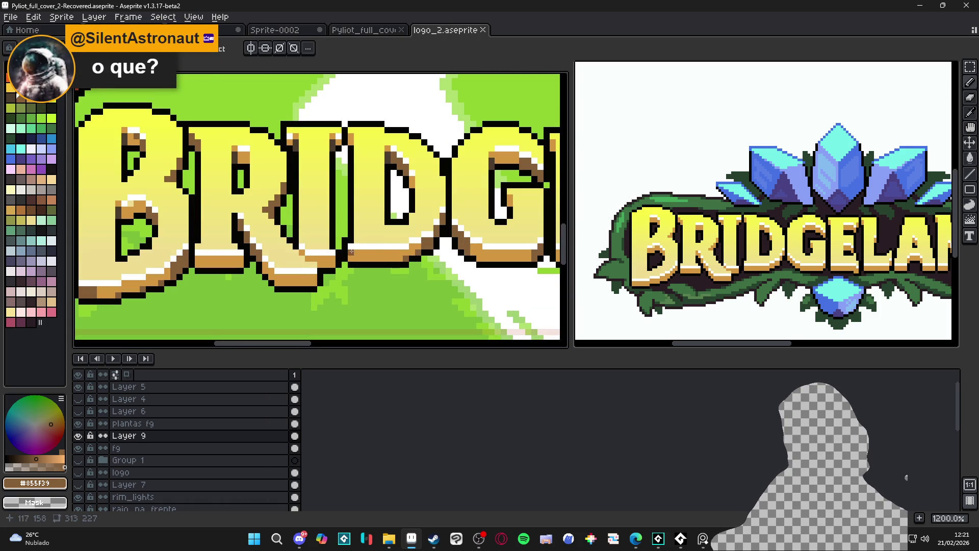
pyautogui.scroll(-2, 352, 249)
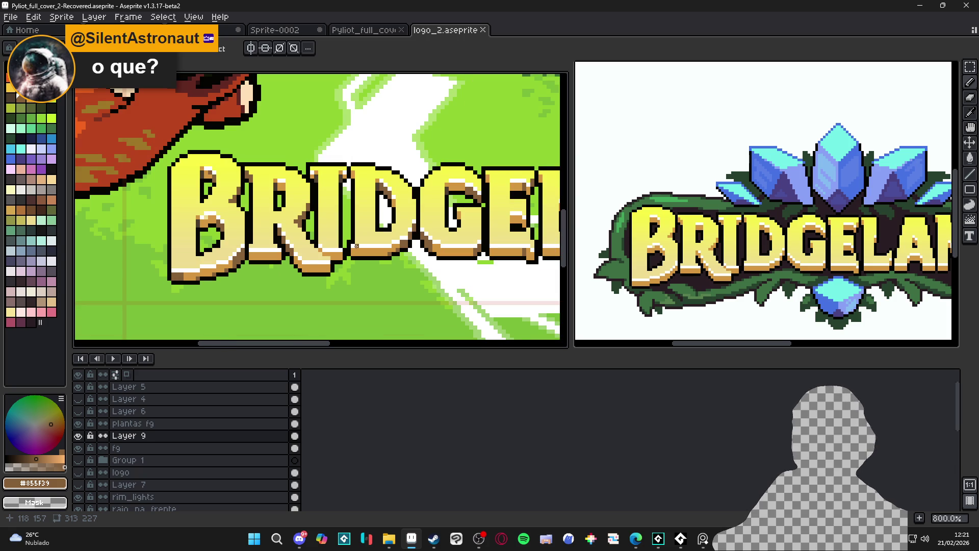
pyautogui.scroll(3, 209, 266)
# Sample the light brown from the lettering and undo the last pencil stroke.
pyautogui.keyDown('alt'); pyautogui.click(153, 275); pyautogui.keyUp('alt')
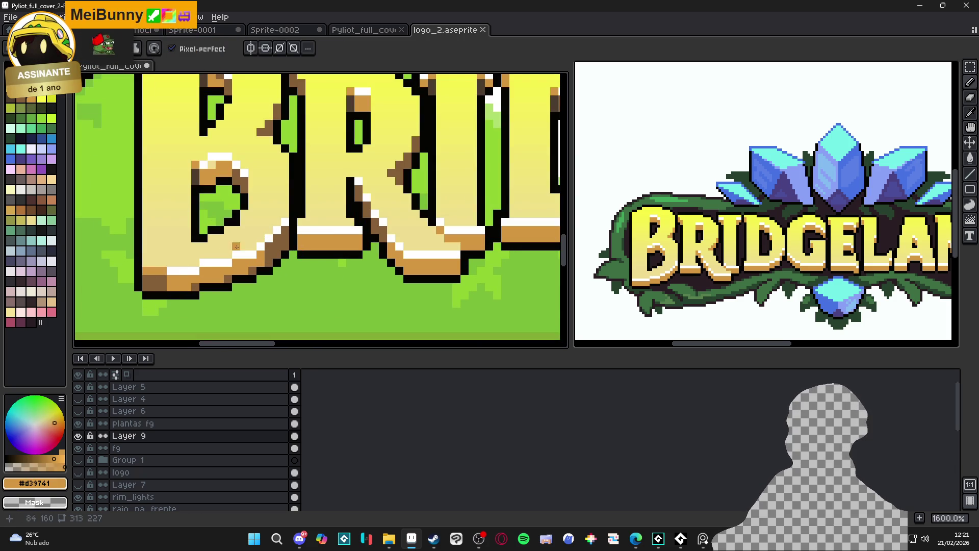
pyautogui.scroll(-5, 339, 273)
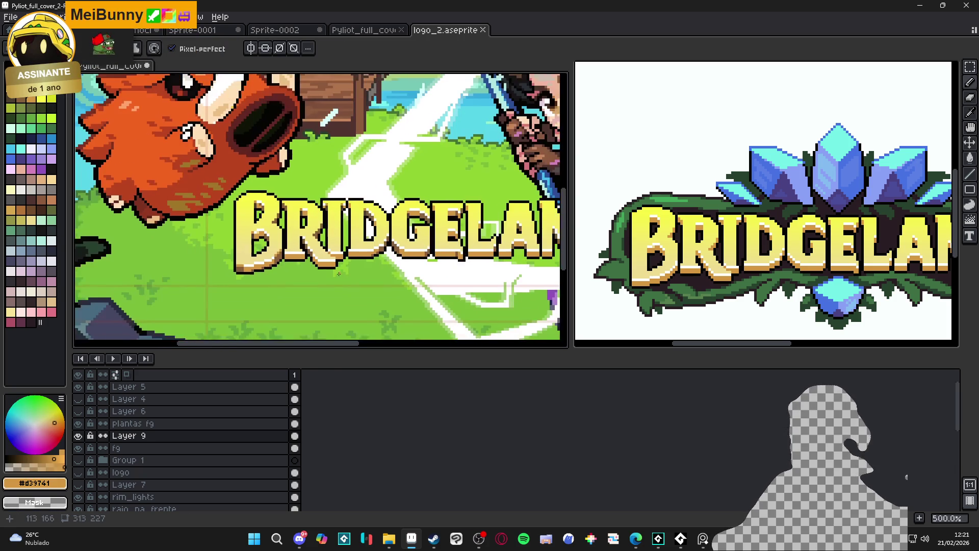
pyautogui.scroll(-2, 339, 273)
pyautogui.hotkey('ctrl', 'z')
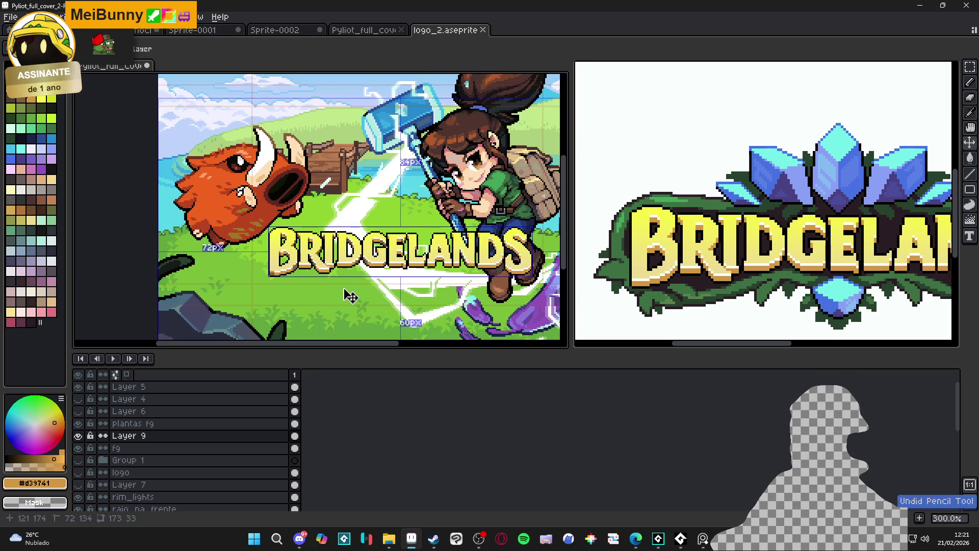
pyautogui.scroll(-1, 352, 296)
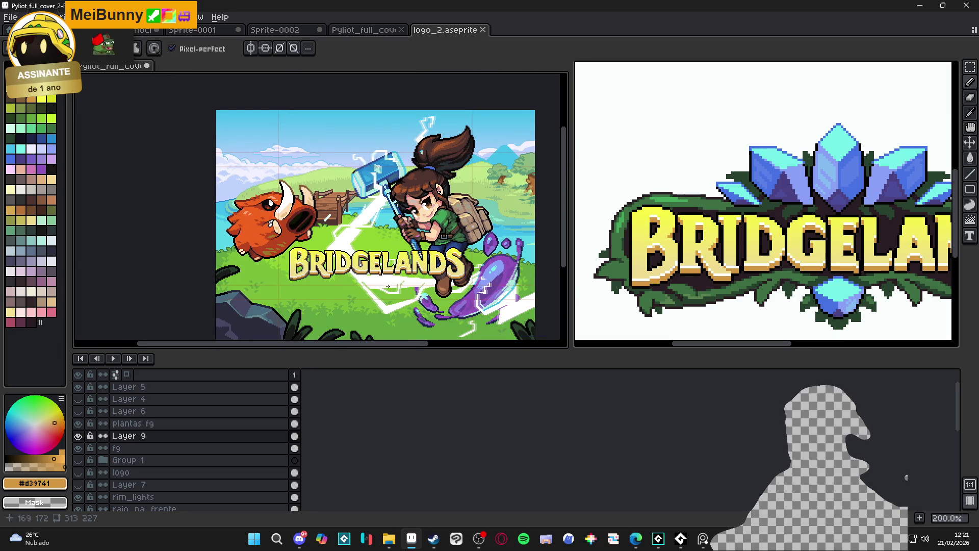
pyautogui.scroll(3, 469, 266)
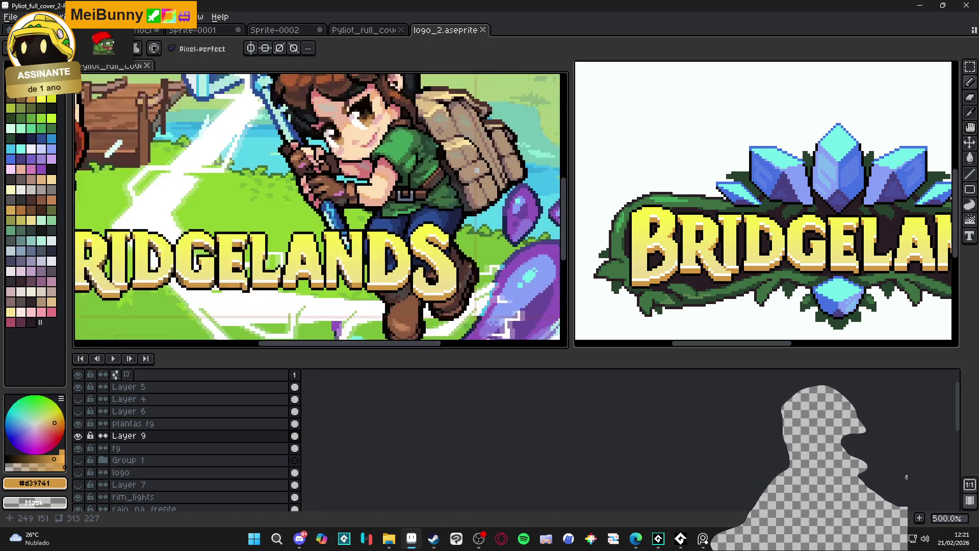
pyautogui.scroll(1, 469, 265)
pyautogui.scroll(4, 445, 296)
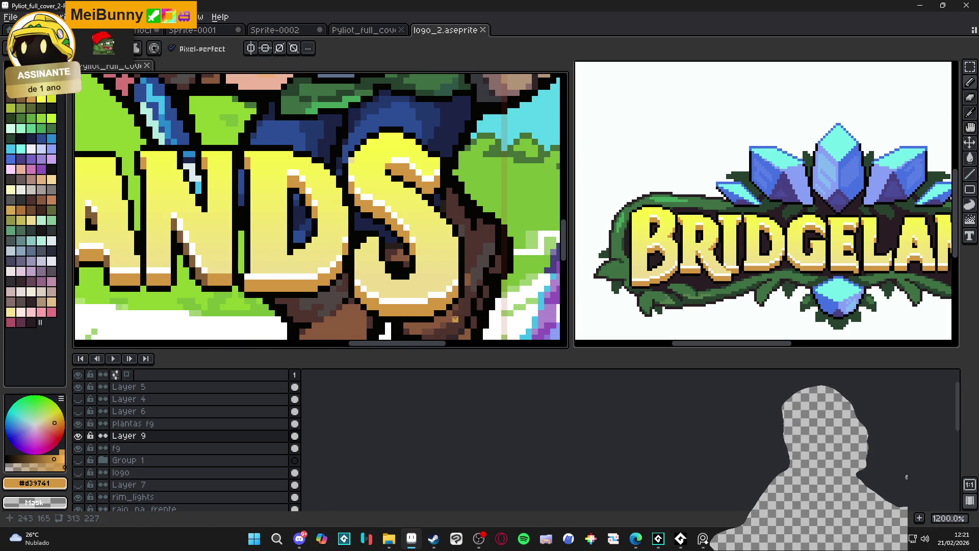
# Eyedrop black and white from around the S, then save the cover.
pyautogui.press('alt')
pyautogui.keyDown('alt'); pyautogui.click(461, 295); pyautogui.keyUp('alt')
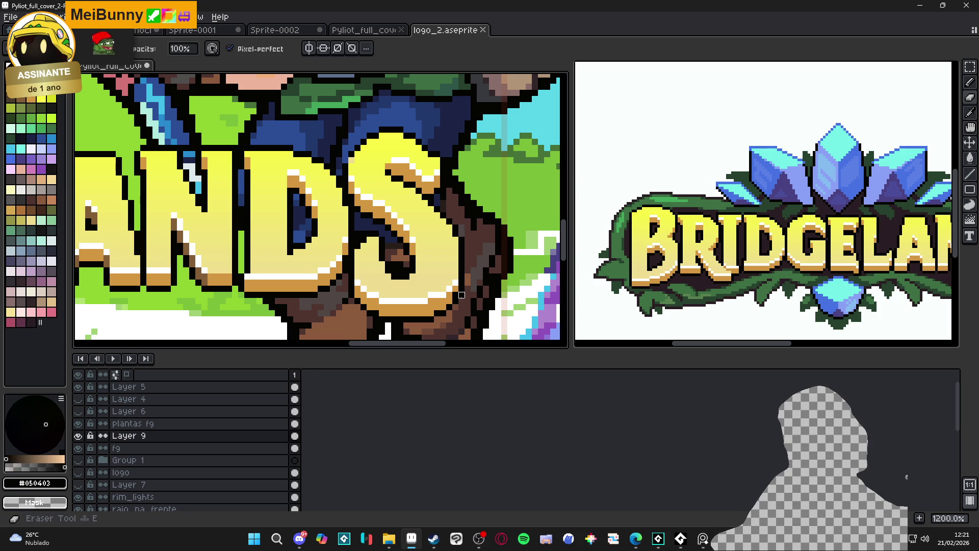
pyautogui.scroll(-1, 454, 289)
pyautogui.keyDown('alt'); pyautogui.click(453, 289); pyautogui.keyUp('alt')
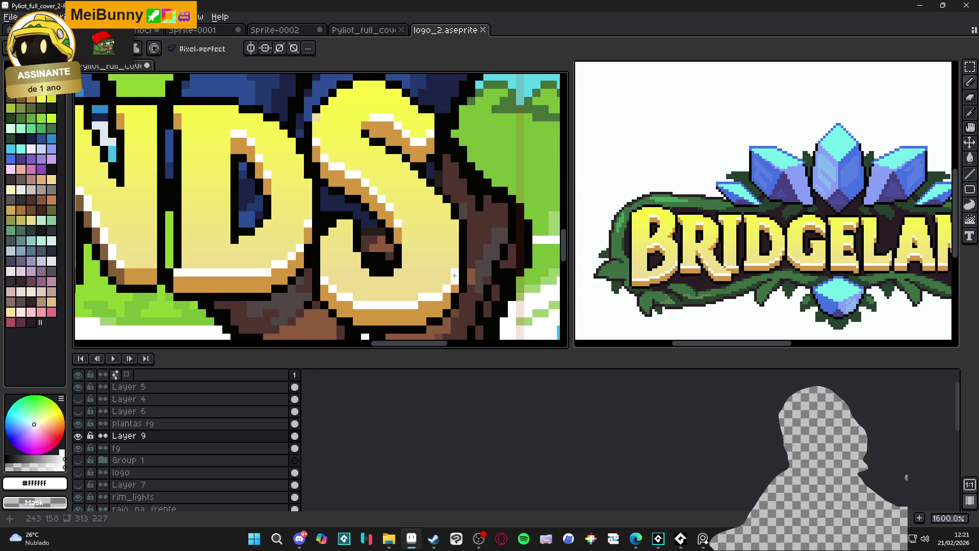
pyautogui.scroll(-2, 450, 314)
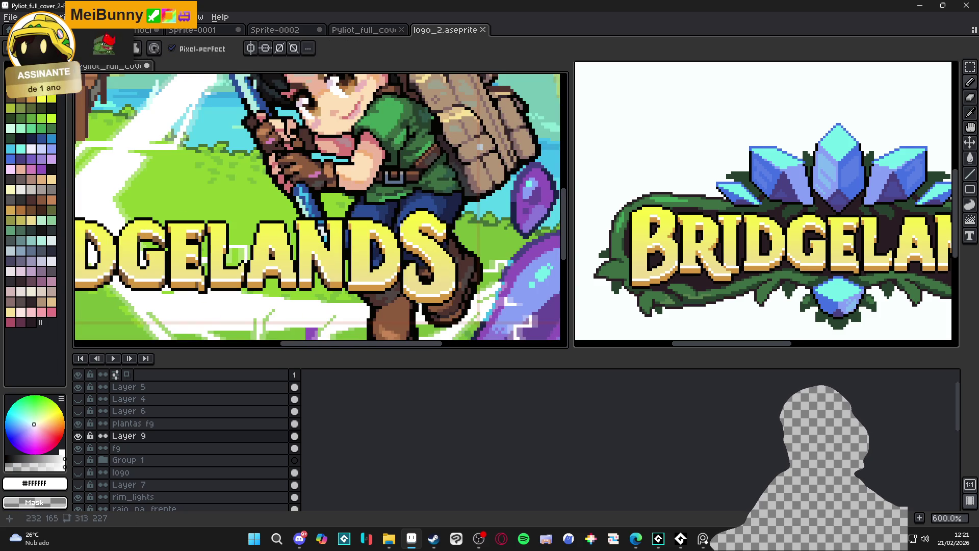
pyautogui.scroll(-2, 418, 304)
pyautogui.scroll(-2, 418, 304)
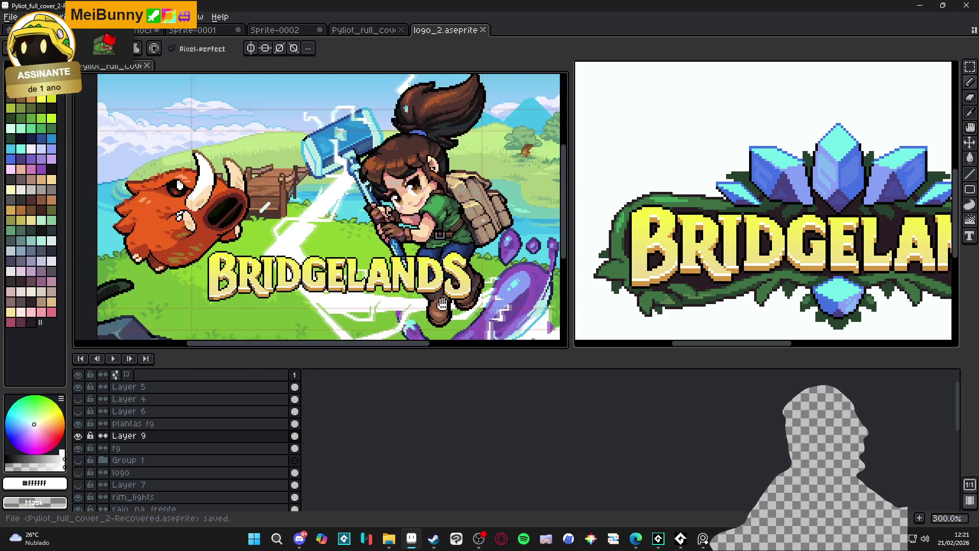
pyautogui.hotkey('ctrl', 's')
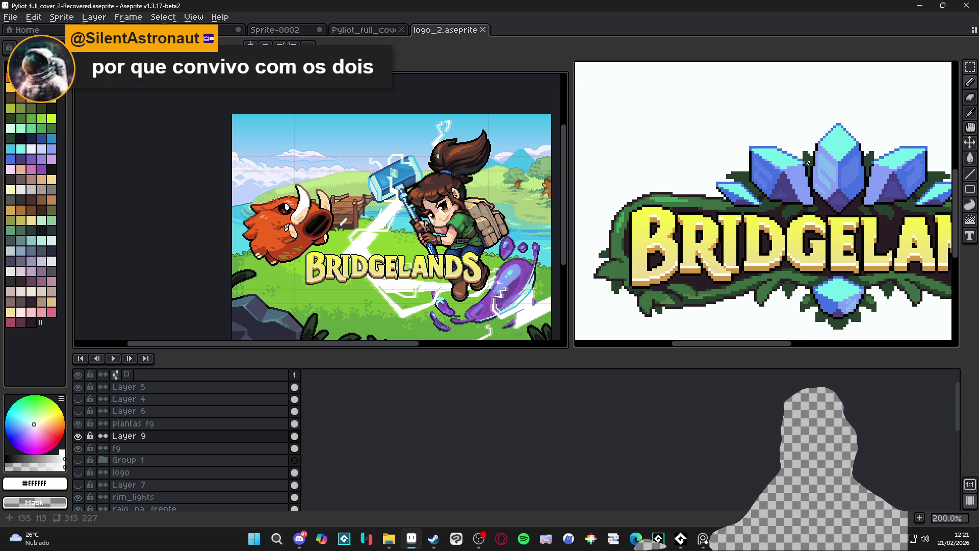
# Sample the black outline colour in the logo_2 canvas and save logo_2.aseprite.
pyautogui.scroll(3, 803, 163)
pyautogui.click(801, 162)
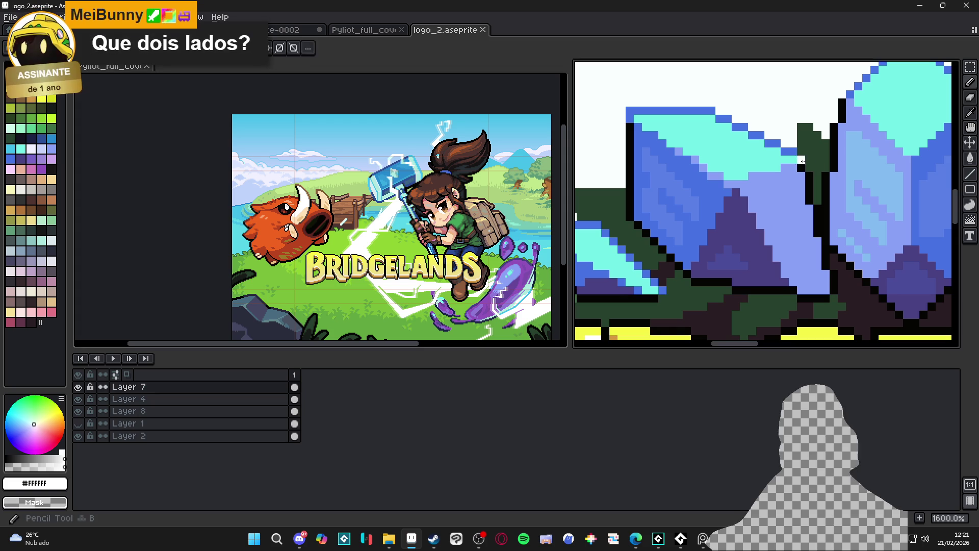
pyautogui.keyDown('alt'); pyautogui.click(801, 168); pyautogui.keyUp('alt')
pyautogui.scroll(-3, 793, 168)
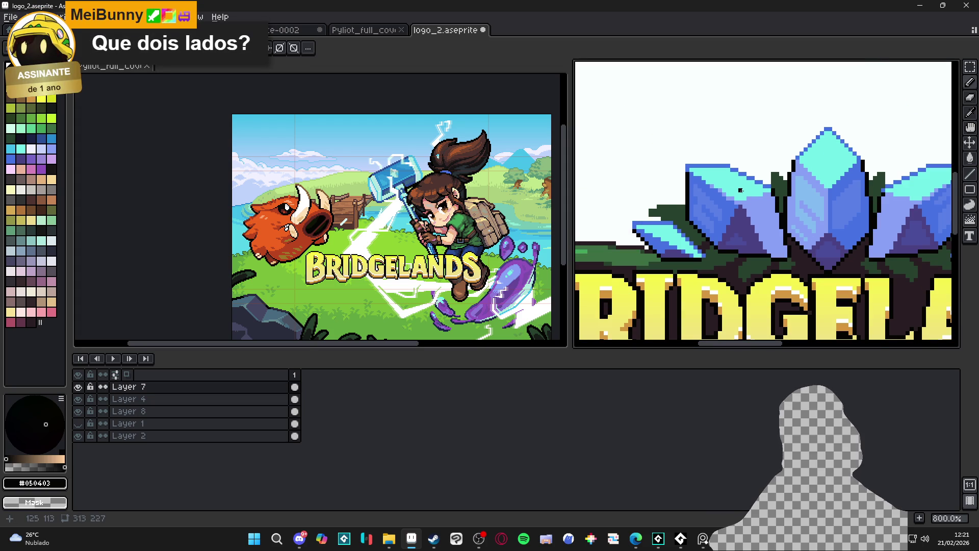
pyautogui.scroll(3, 694, 166)
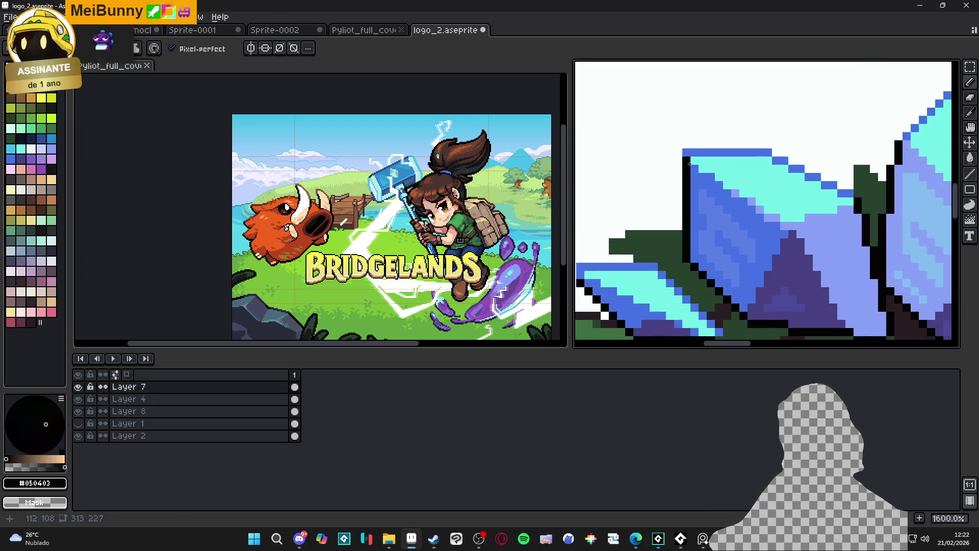
pyautogui.scroll(-3, 691, 164)
pyautogui.scroll(-1, 701, 170)
pyautogui.hotkey('ctrl', 's')
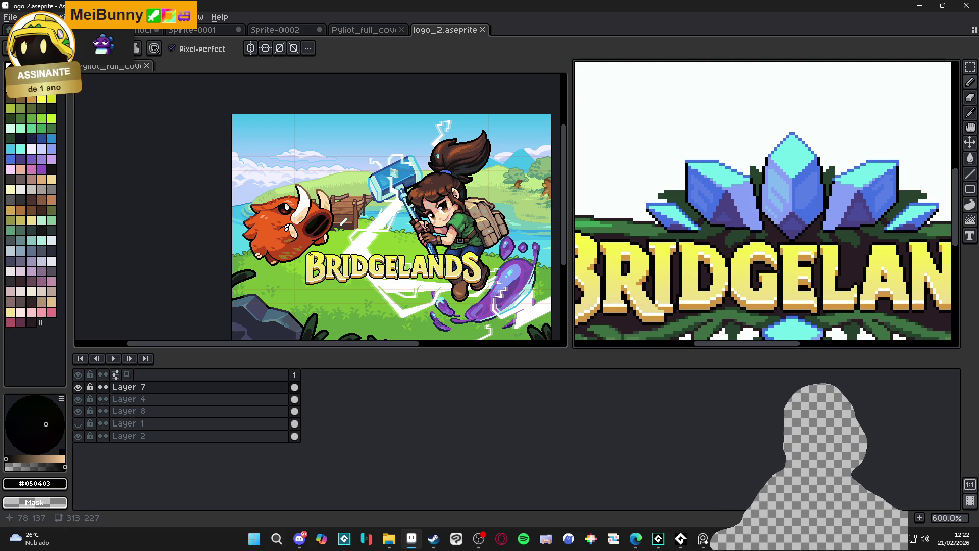
pyautogui.scroll(4, 309, 252)
pyautogui.scroll(-1, 305, 255)
# Make the cover the active document and sample brown and tan from the S.
pyautogui.click(267, 305)
pyautogui.scroll(3, 267, 305)
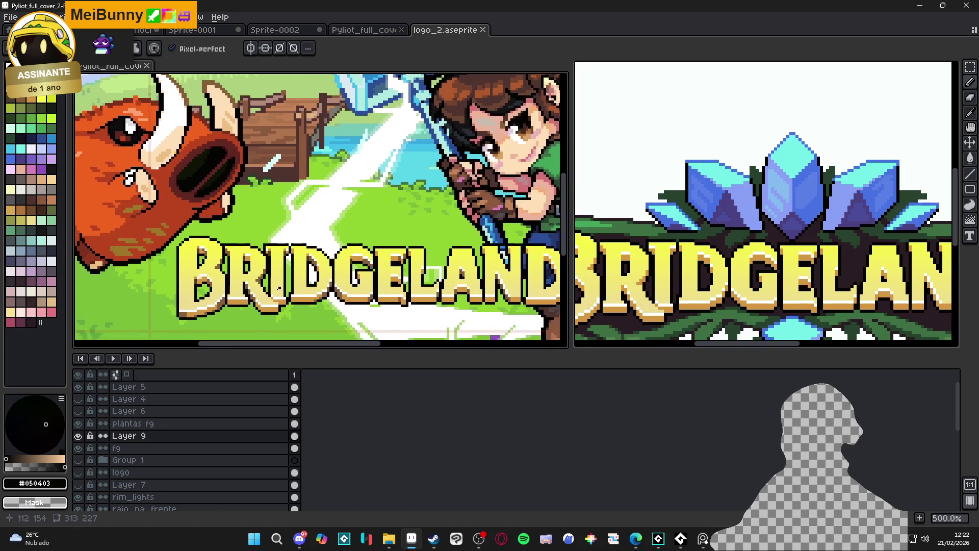
pyautogui.keyDown('alt'); pyautogui.click(393, 297); pyautogui.keyUp('alt')
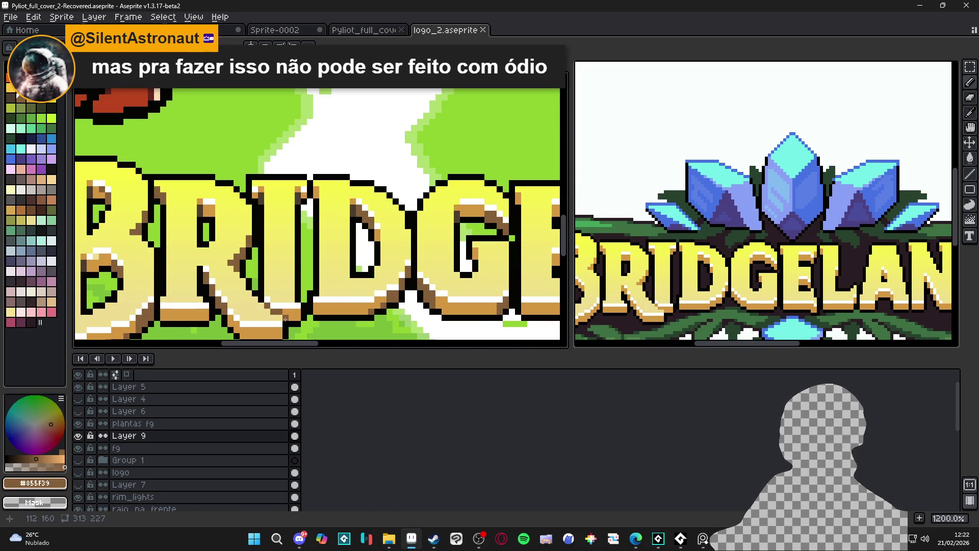
pyautogui.scroll(-3, 285, 319)
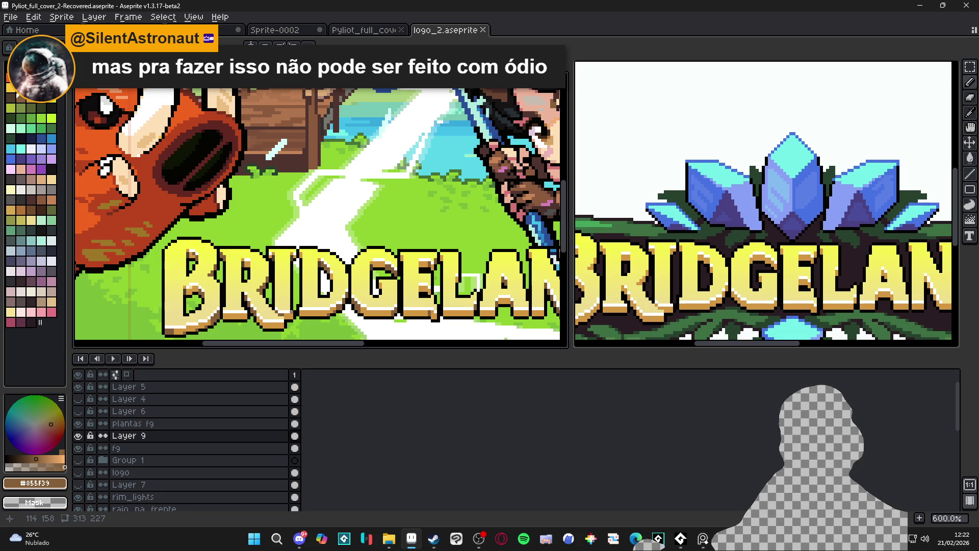
pyautogui.scroll(-2, 357, 291)
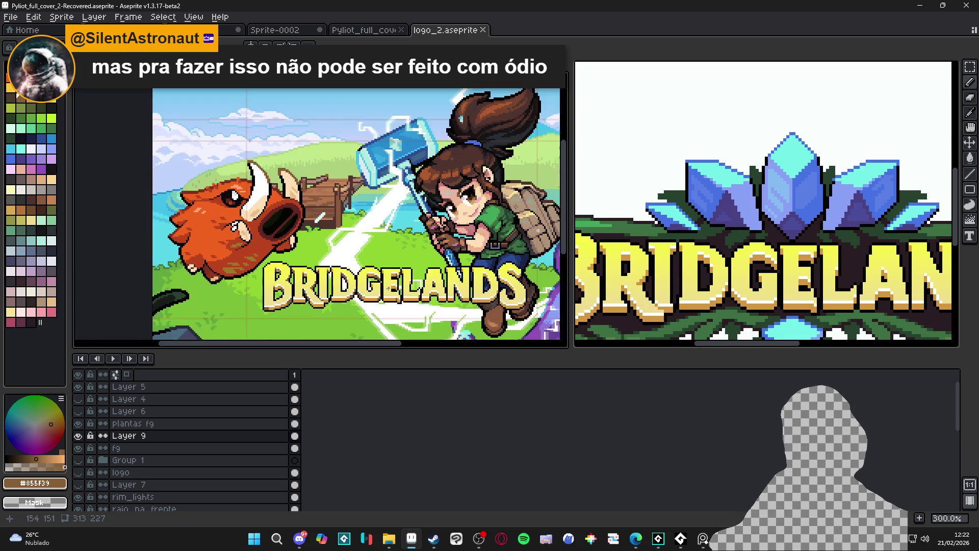
pyautogui.scroll(-1, 484, 297)
pyautogui.scroll(5, 484, 297)
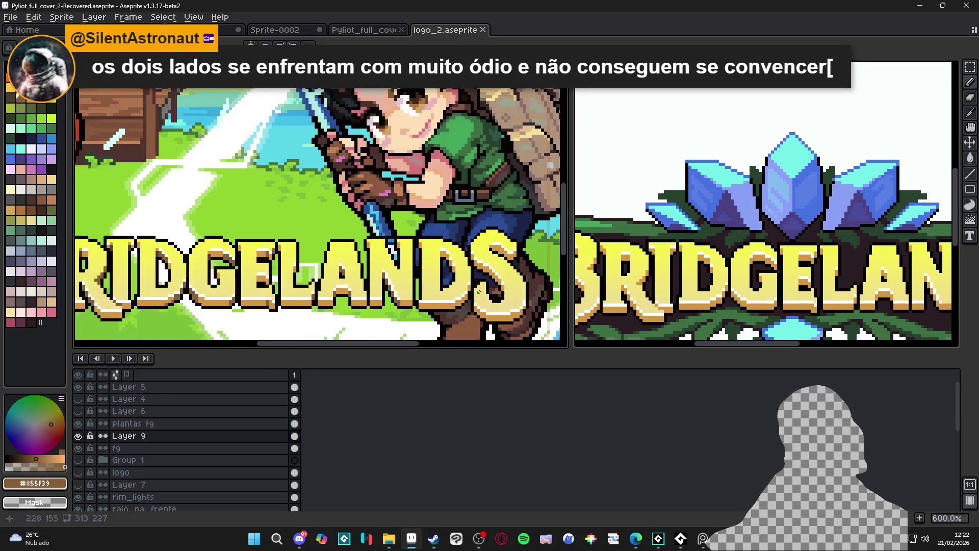
pyautogui.scroll(-3, 470, 289)
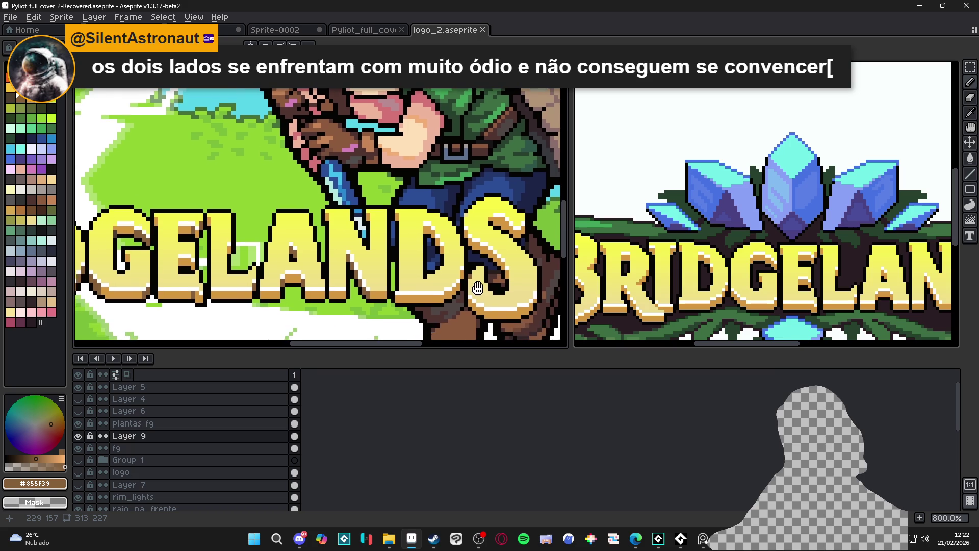
pyautogui.scroll(3, 478, 289)
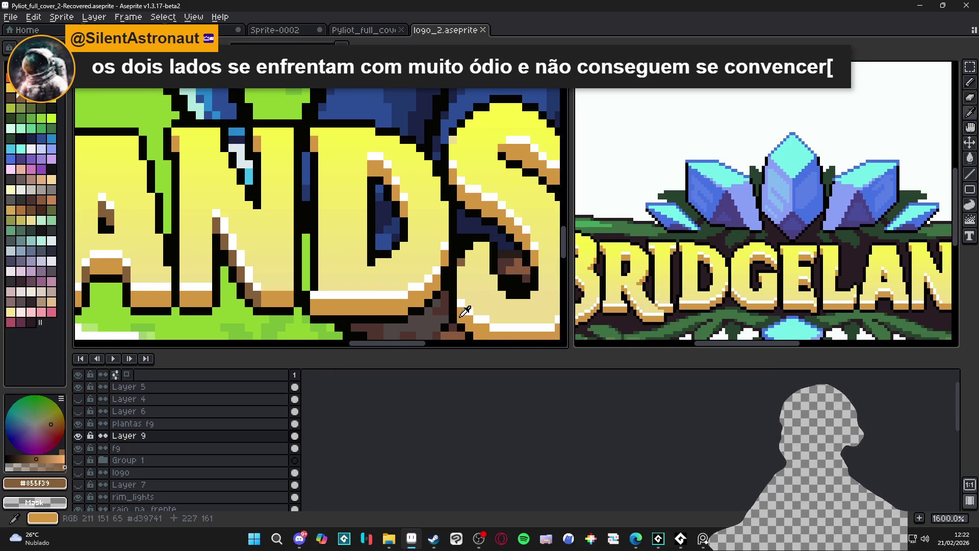
pyautogui.keyDown('alt'); pyautogui.click(463, 270); pyautogui.keyUp('alt')
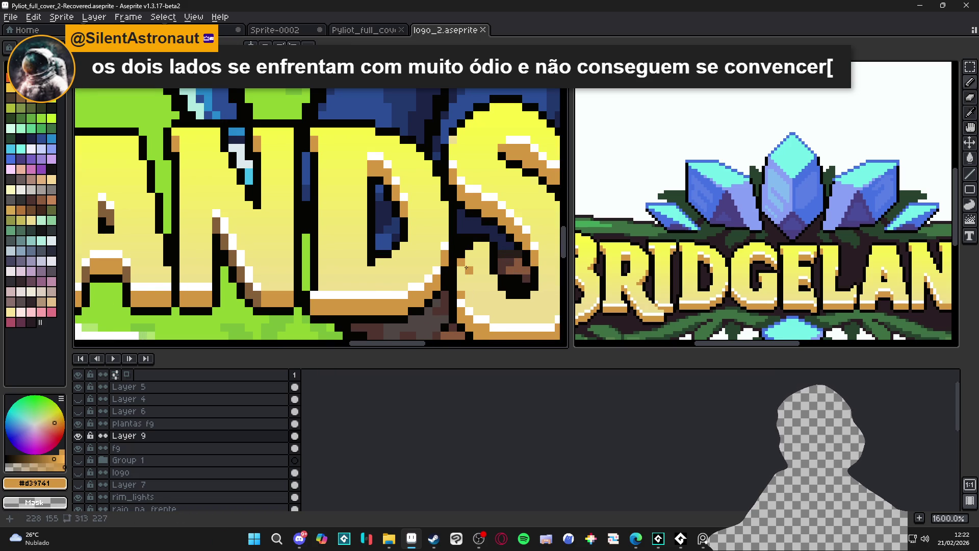
# Undo a stroke, pick the dark brown, and paint brown pixels along the S's inner edge.
pyautogui.scroll(-3, 480, 289)
pyautogui.hotkey('ctrl', 'z')
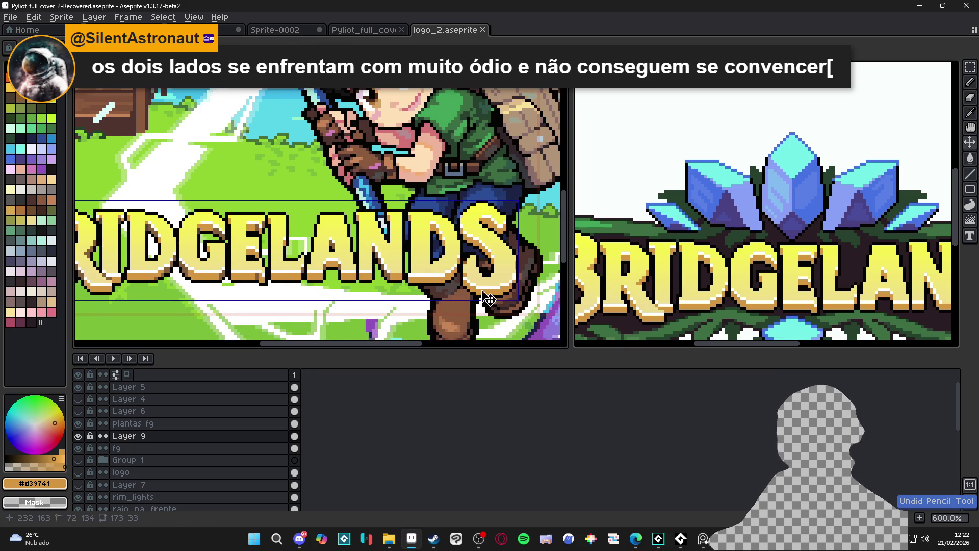
pyautogui.scroll(3, 462, 284)
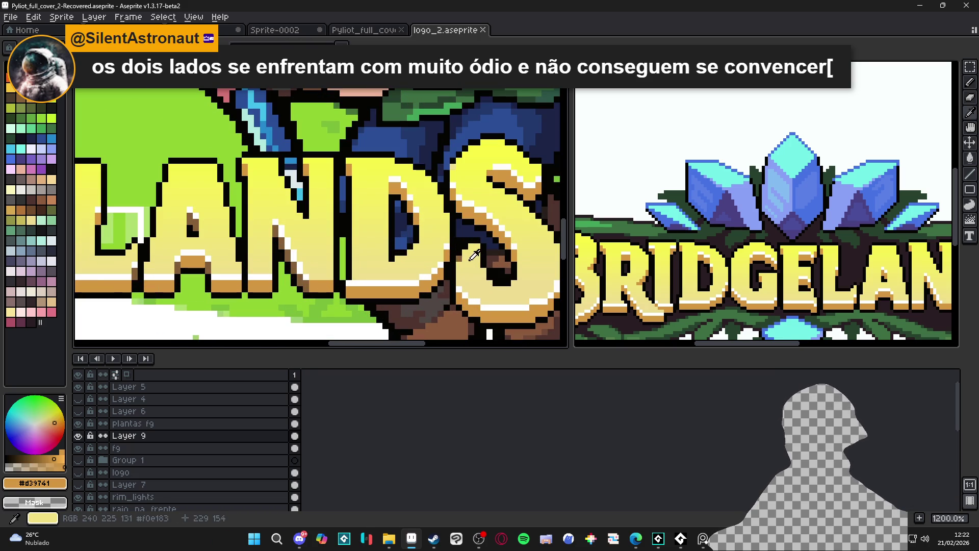
pyautogui.keyDown('alt'); pyautogui.click(460, 260); pyautogui.keyUp('alt')
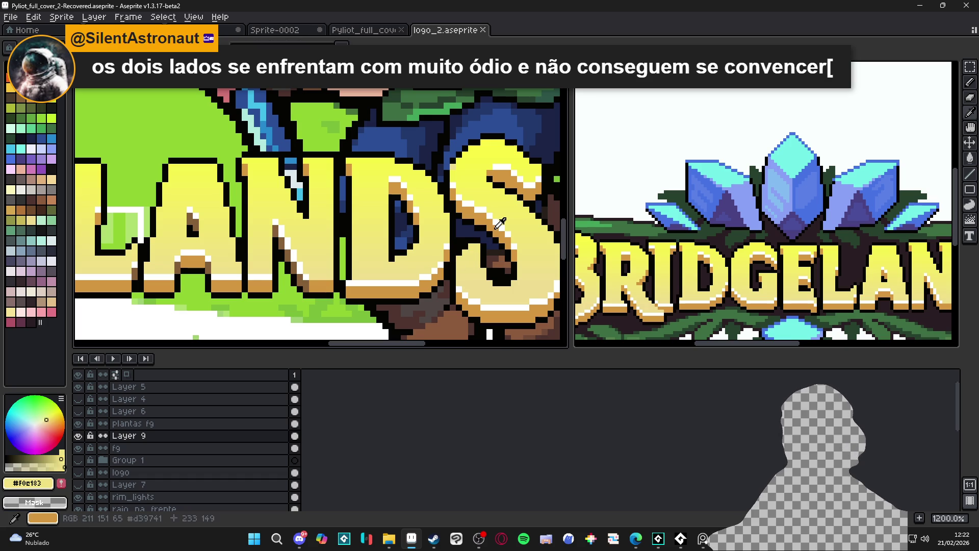
pyautogui.keyDown('alt'); pyautogui.click(471, 248); pyautogui.keyUp('alt')
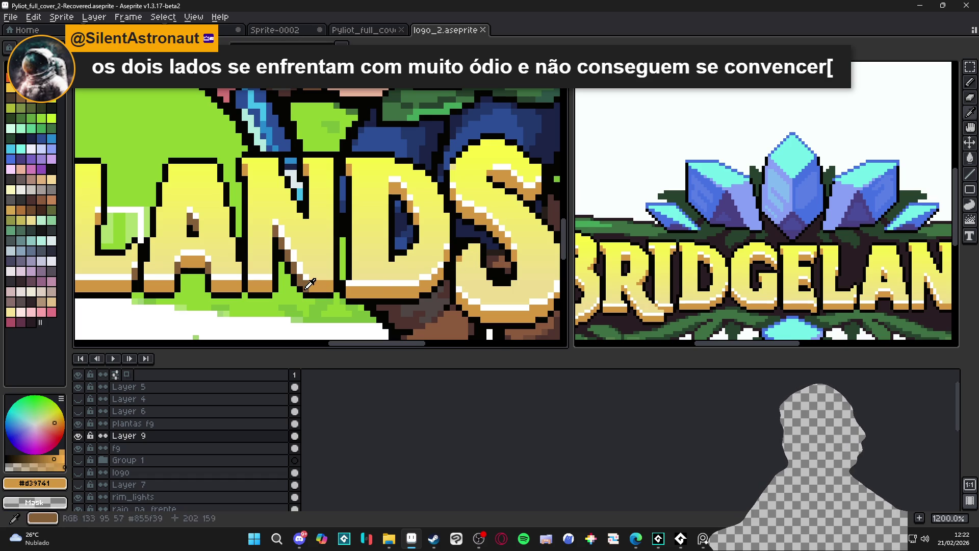
pyautogui.keyDown('alt'); pyautogui.click(494, 257); pyautogui.keyUp('alt')
pyautogui.scroll(3, 498, 233)
pyautogui.moveTo(497, 233); pyautogui.dragTo(522, 265)
# Save Pyliot_full_cover_2-Recovered.aseprite.
pyautogui.scroll(-1, 515, 268)
pyautogui.scroll(-1, 498, 239)
pyautogui.scroll(1, 493, 234)
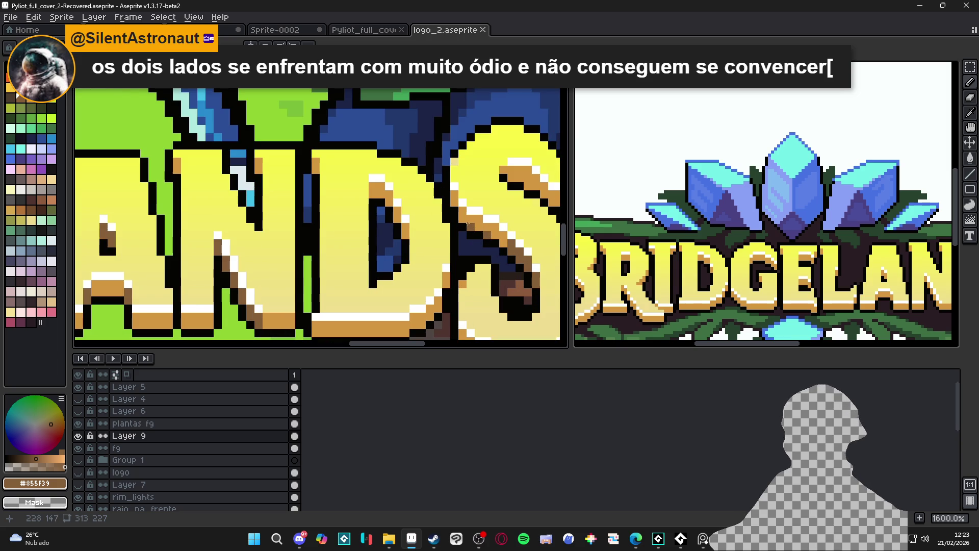
pyautogui.scroll(-4, 454, 197)
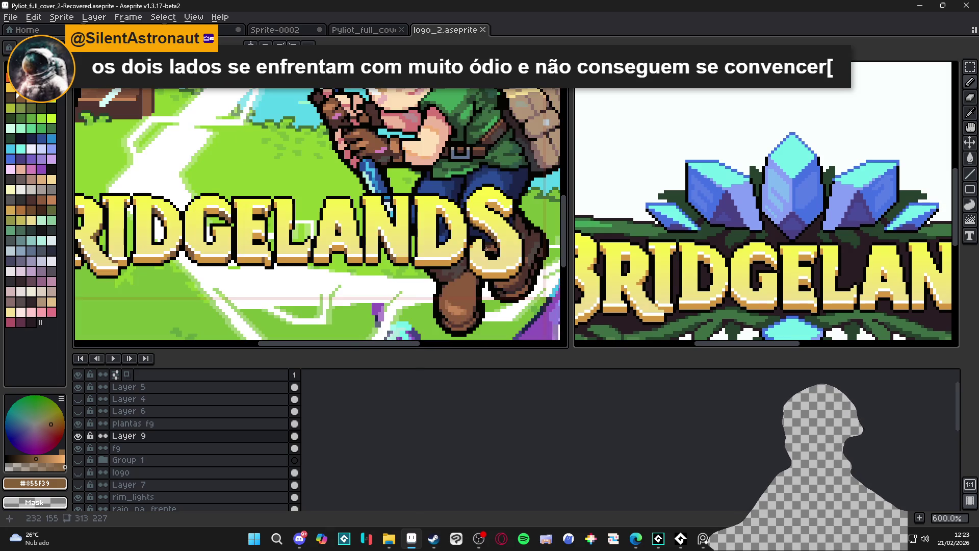
pyautogui.scroll(4, 462, 193)
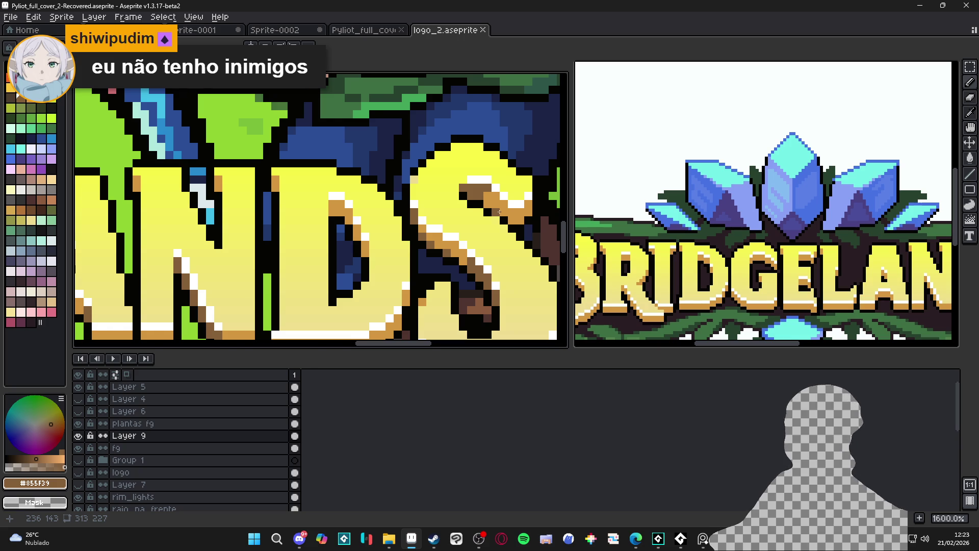
pyautogui.scroll(-3, 499, 211)
pyautogui.scroll(1, 367, 203)
pyautogui.hotkey('ctrl', 's')
pyautogui.scroll(1, 366, 203)
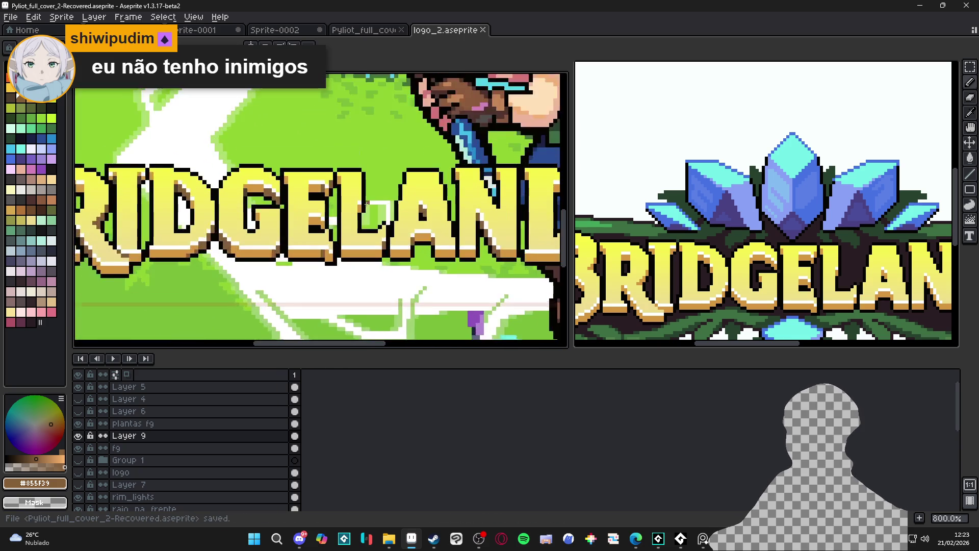
# Zoom in and pan across the BRIDGELANDS title, from BRIDGE over to GELANDS.
pyautogui.scroll(1, 367, 203)
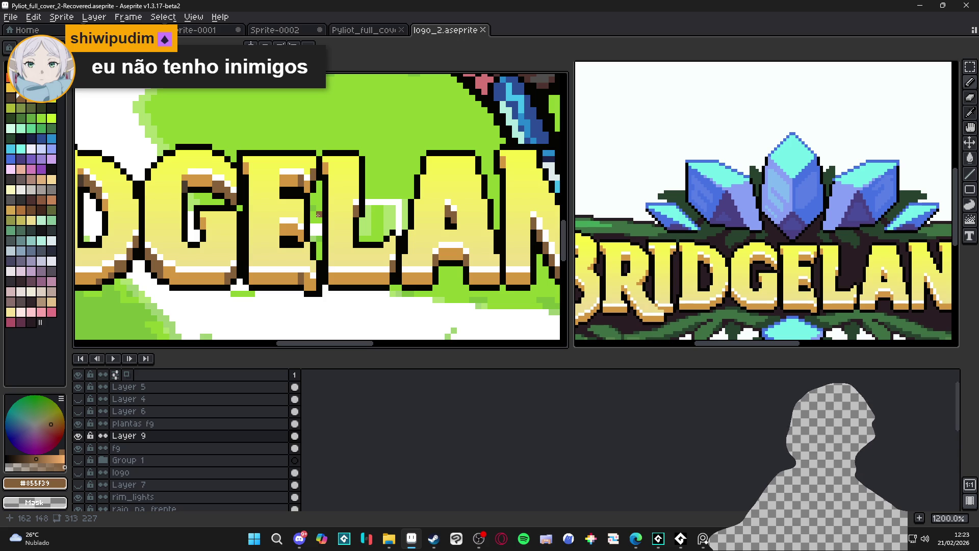
pyautogui.scroll(-4, 318, 214)
pyautogui.moveTo(194, 250); pyautogui.dragTo(231, 264)
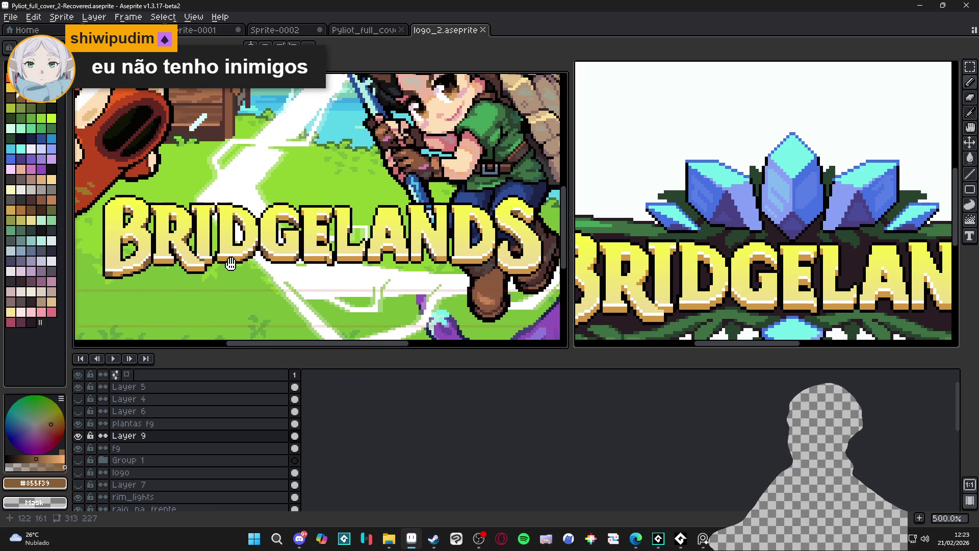
pyautogui.scroll(4, 488, 269)
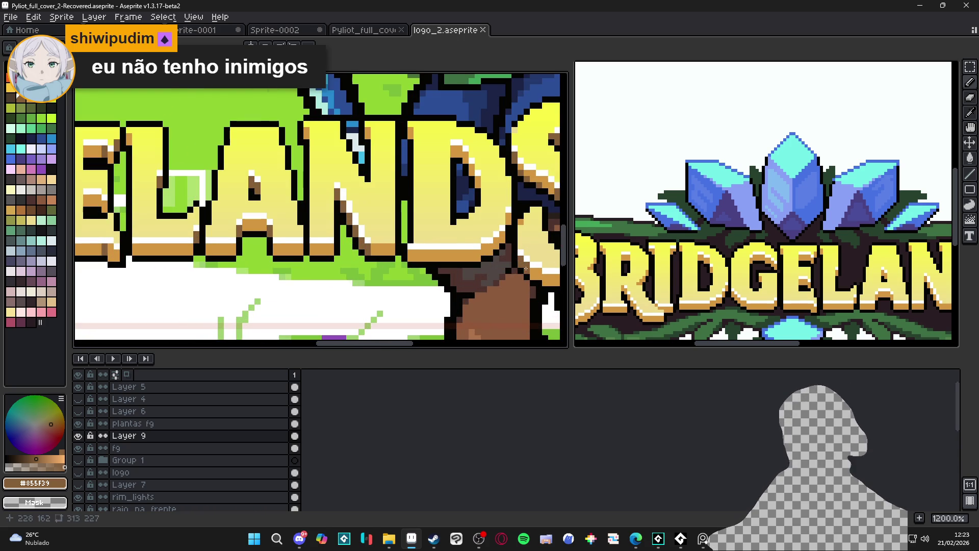
pyautogui.scroll(-2, 519, 259)
pyautogui.moveTo(519, 259); pyautogui.dragTo(472, 274)
pyautogui.scroll(2, 474, 274)
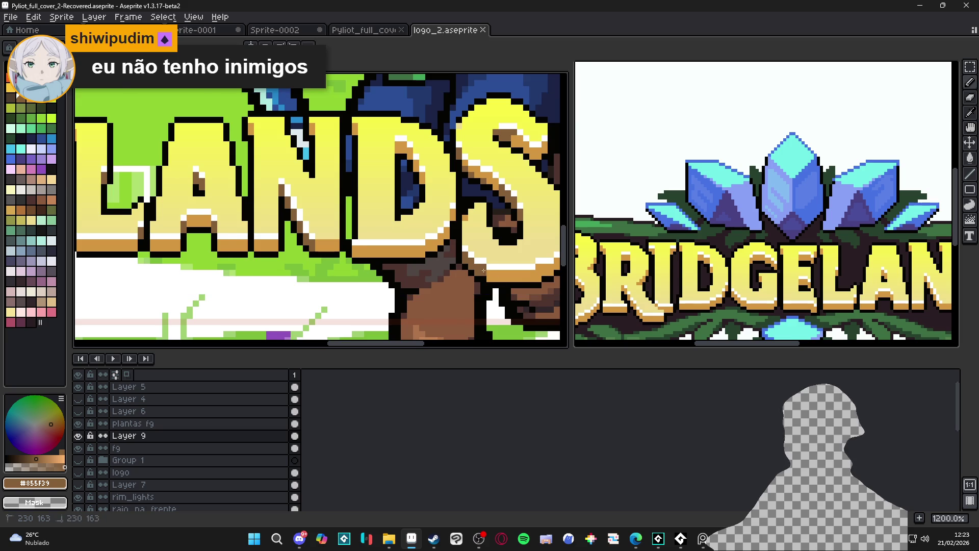
pyautogui.scroll(-3, 475, 276)
pyautogui.scroll(3, 474, 275)
pyautogui.scroll(3, 491, 280)
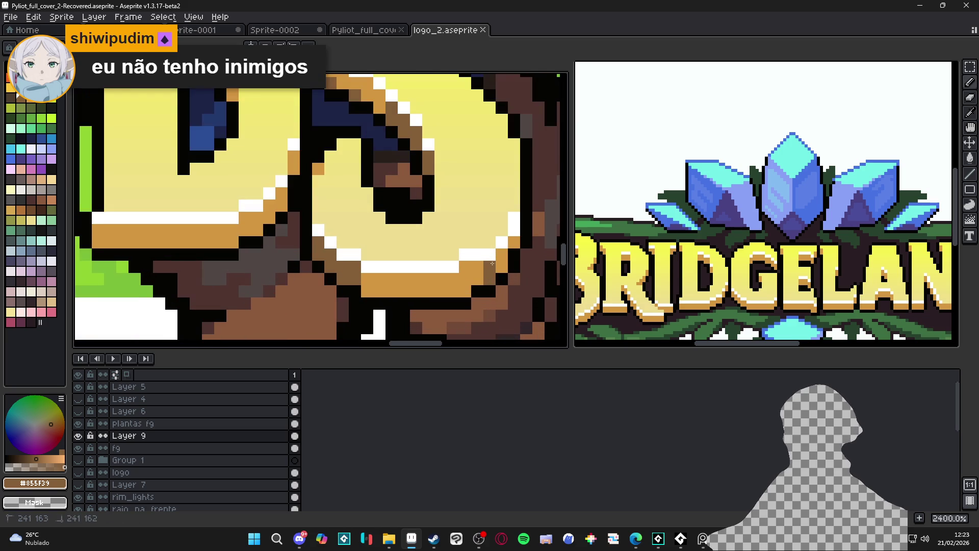
pyautogui.scroll(-5, 492, 264)
pyautogui.scroll(-2, 491, 264)
pyautogui.scroll(2, 459, 266)
pyautogui.scroll(-3, 398, 266)
# Reframe the whole cover and sample white #FFFFFF from the S highlight as the drawing colour.
pyautogui.moveTo(368, 263); pyautogui.dragTo(388, 267)
pyautogui.scroll(8, 455, 259)
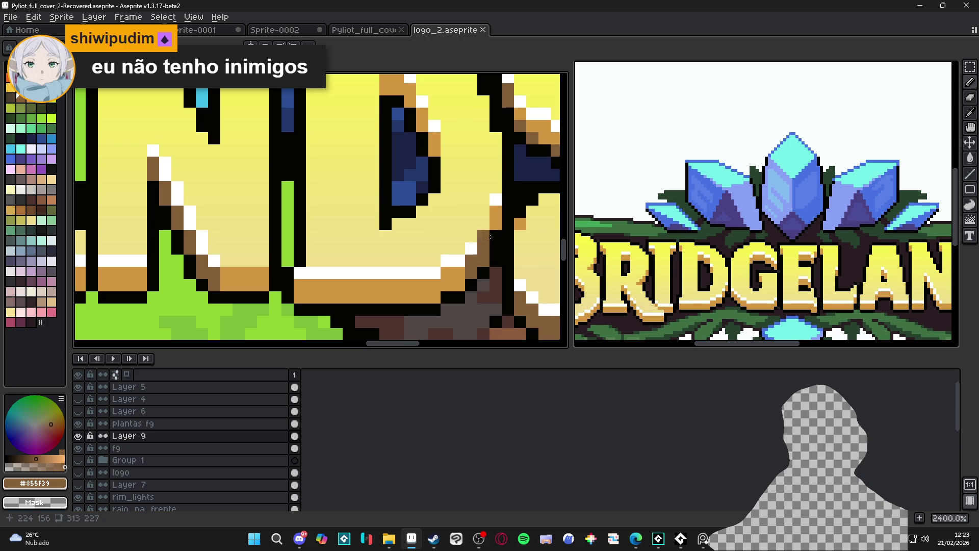
pyautogui.scroll(-5, 442, 215)
pyautogui.scroll(5, 442, 215)
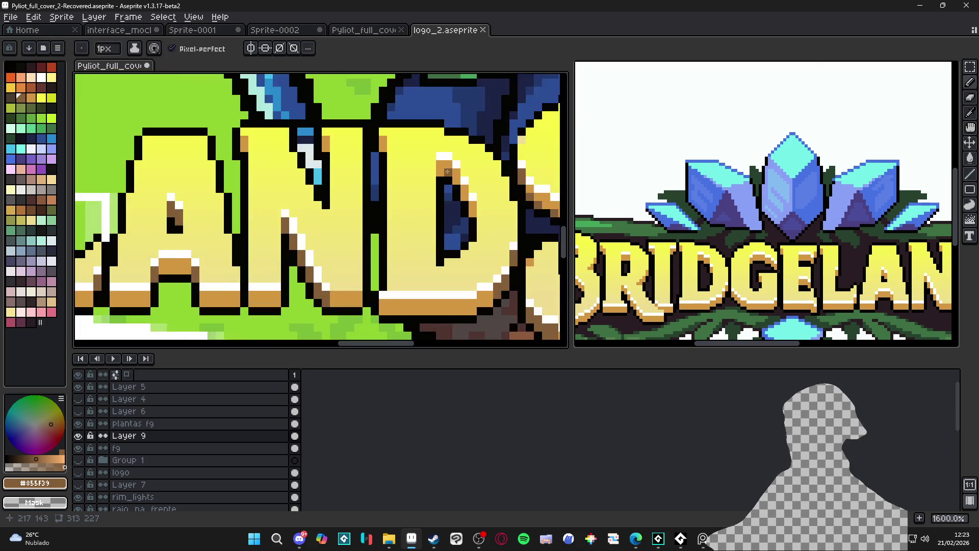
pyautogui.scroll(-7, 462, 183)
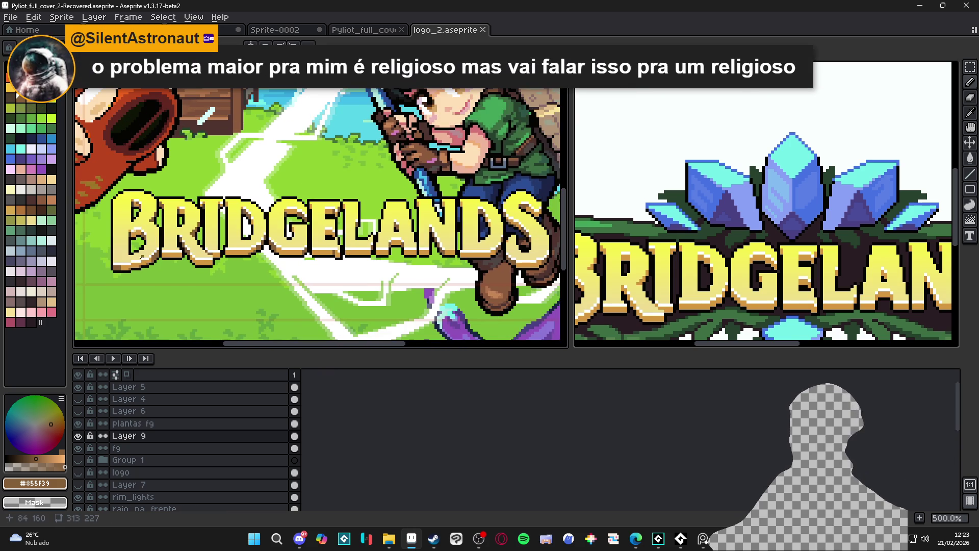
pyautogui.scroll(2, 142, 256)
pyautogui.scroll(-3, 318, 274)
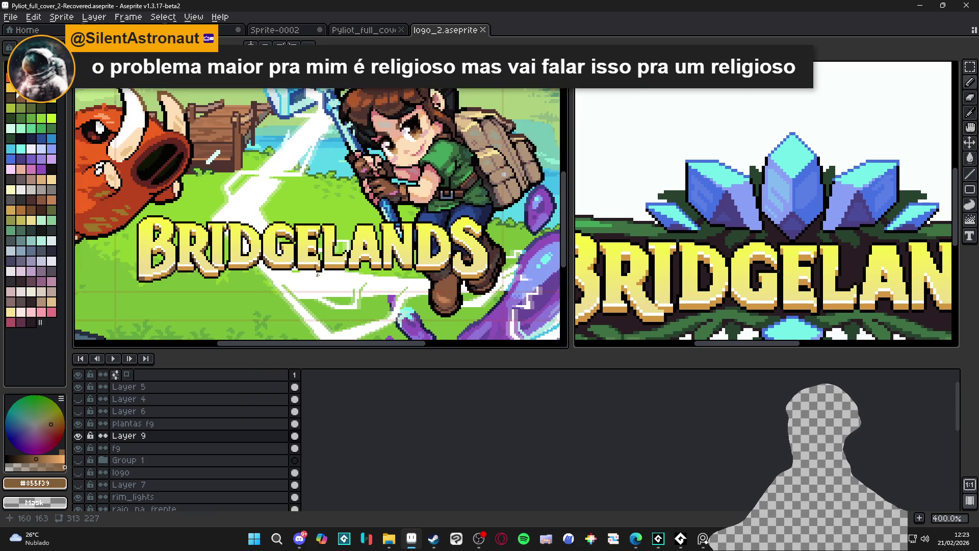
pyautogui.scroll(5, 462, 219)
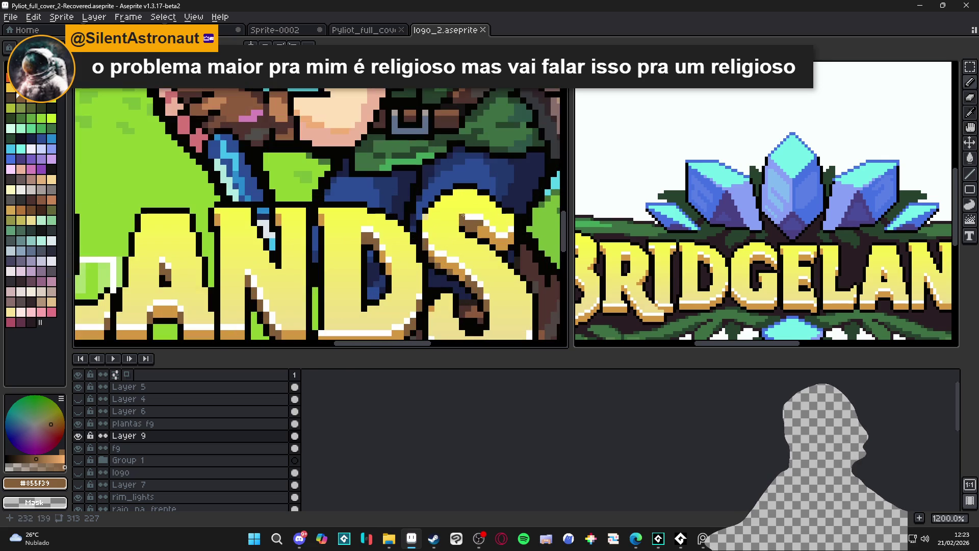
pyautogui.keyDown('alt'); pyautogui.click(469, 217); pyautogui.keyUp('alt')
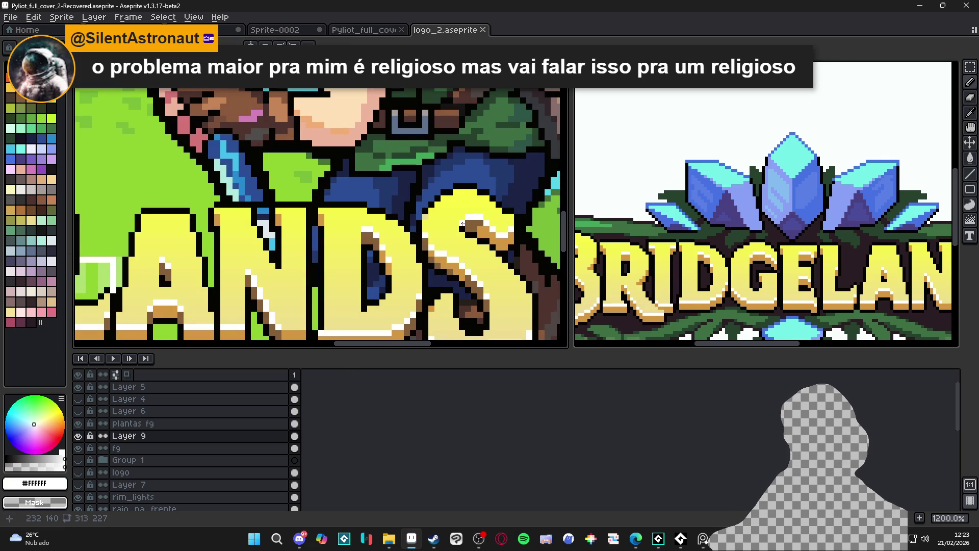
pyautogui.scroll(-5, 462, 223)
pyautogui.scroll(5, 489, 228)
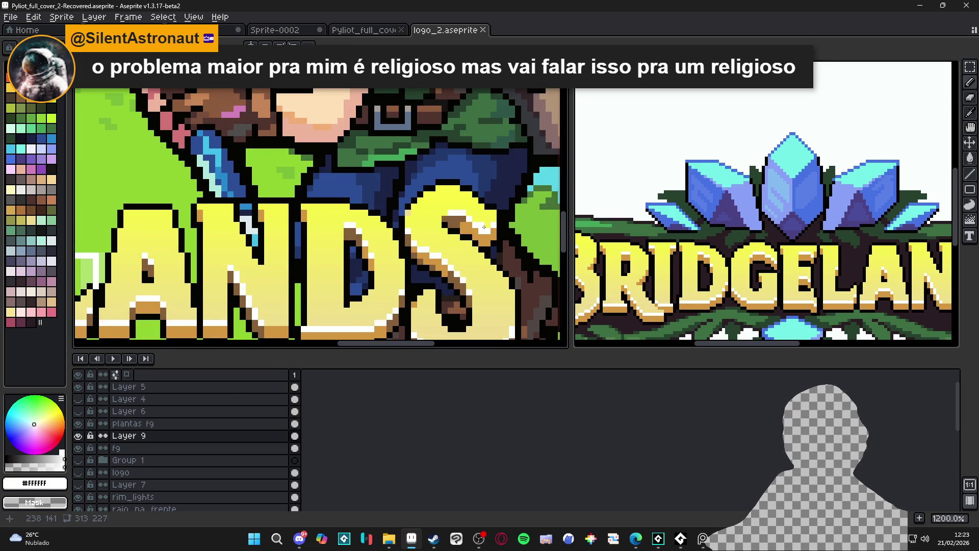
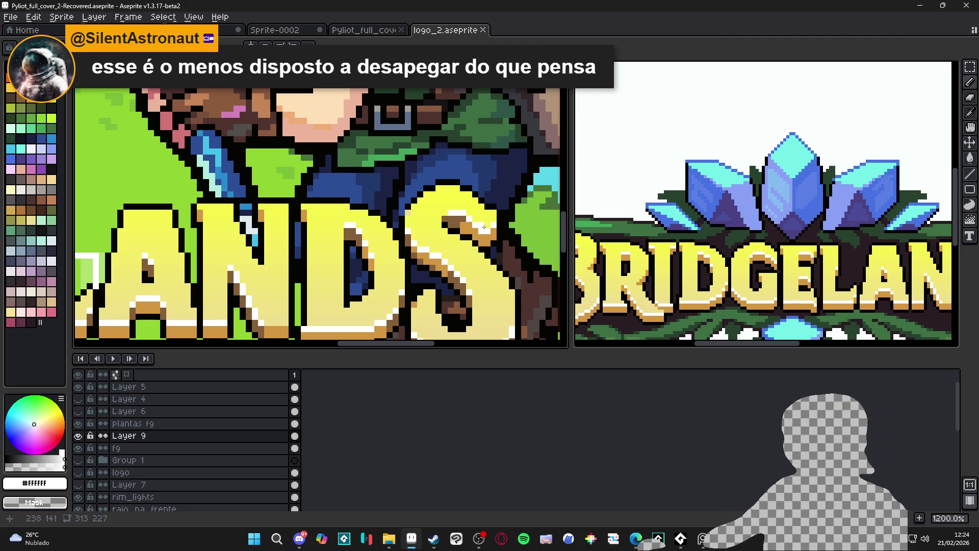
# View the logo document up close, then return to the cover artwork to compare.
pyautogui.scroll(-2, 738, 191)
pyautogui.click(738, 191)
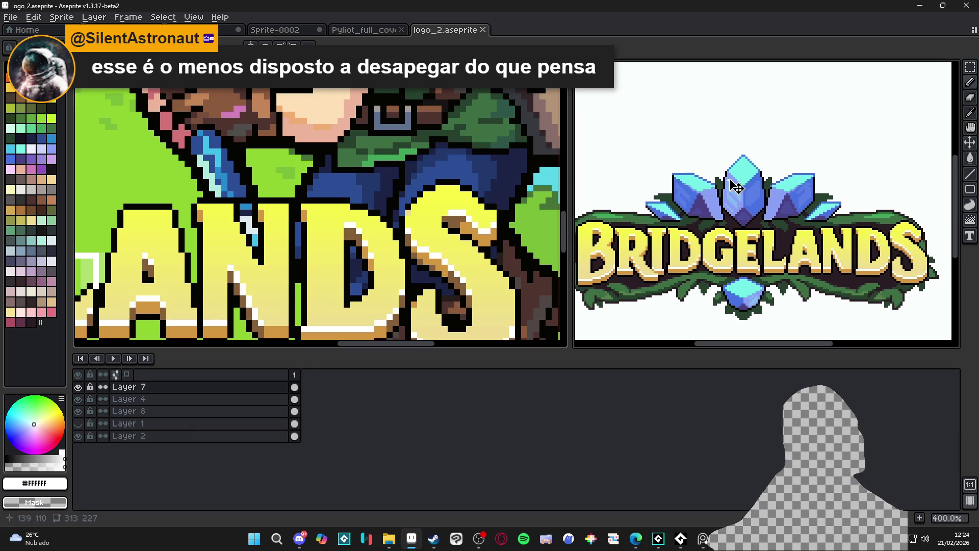
pyautogui.scroll(1, 746, 173)
pyautogui.scroll(4, 746, 174)
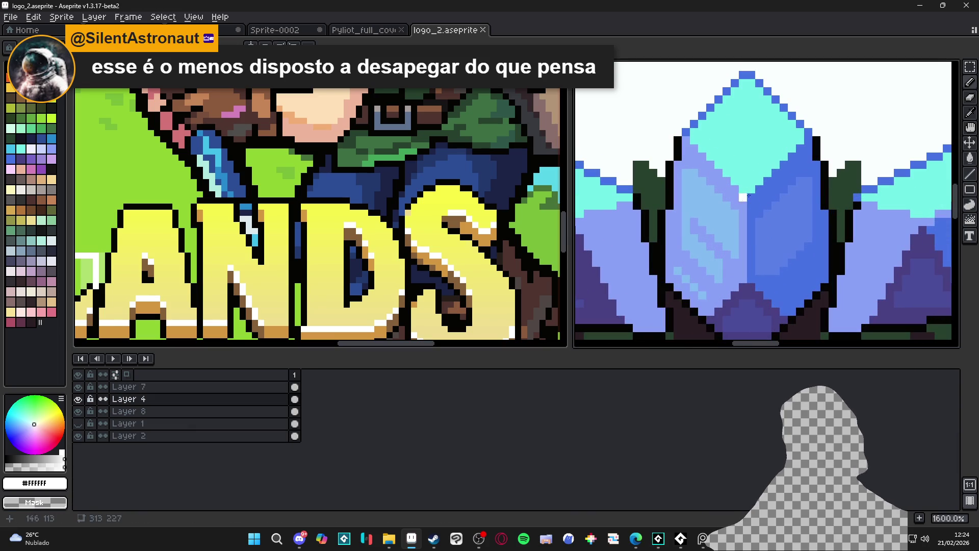
pyautogui.scroll(-5, 753, 188)
pyautogui.scroll(-4, 368, 213)
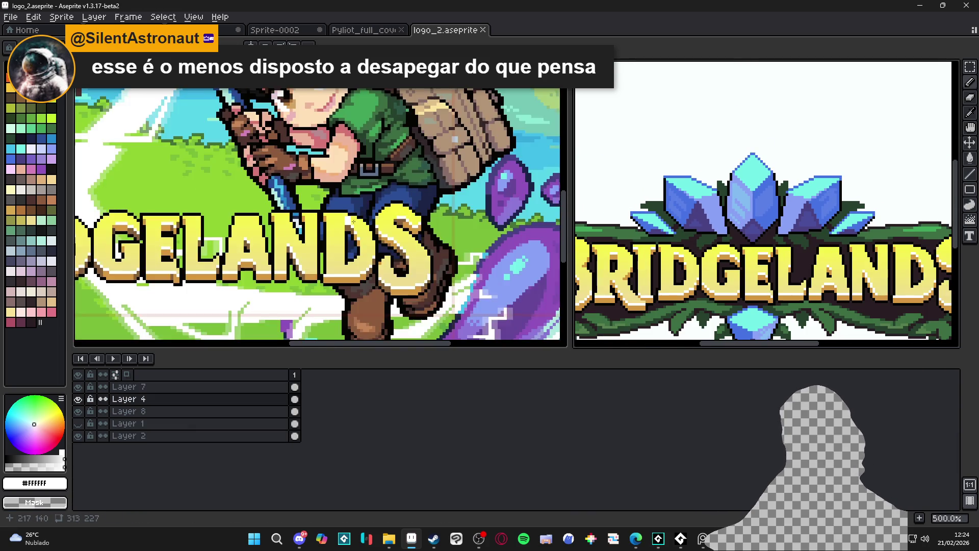
pyautogui.click(367, 213)
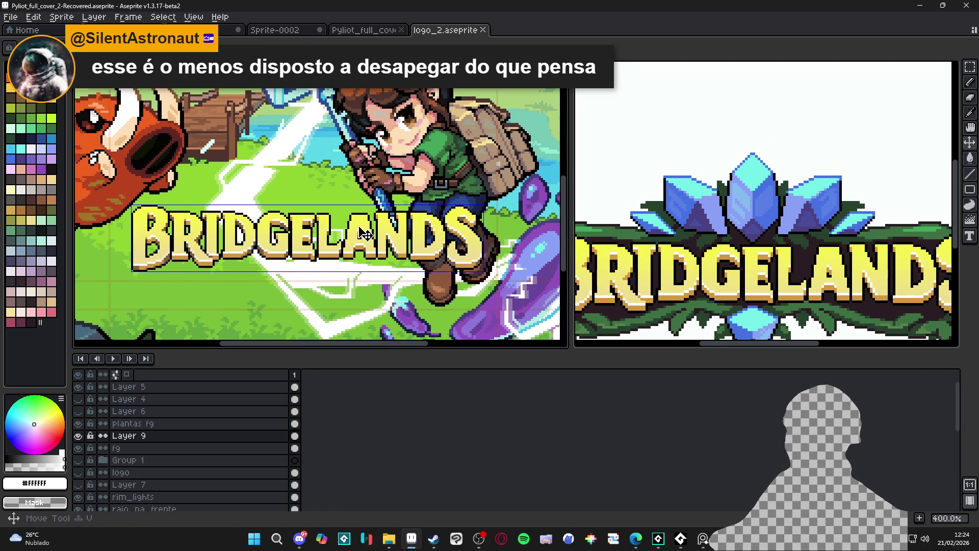
# Toggle the fg and lettering layers to compare, then add a new layer above fg.
pyautogui.click(77, 436)
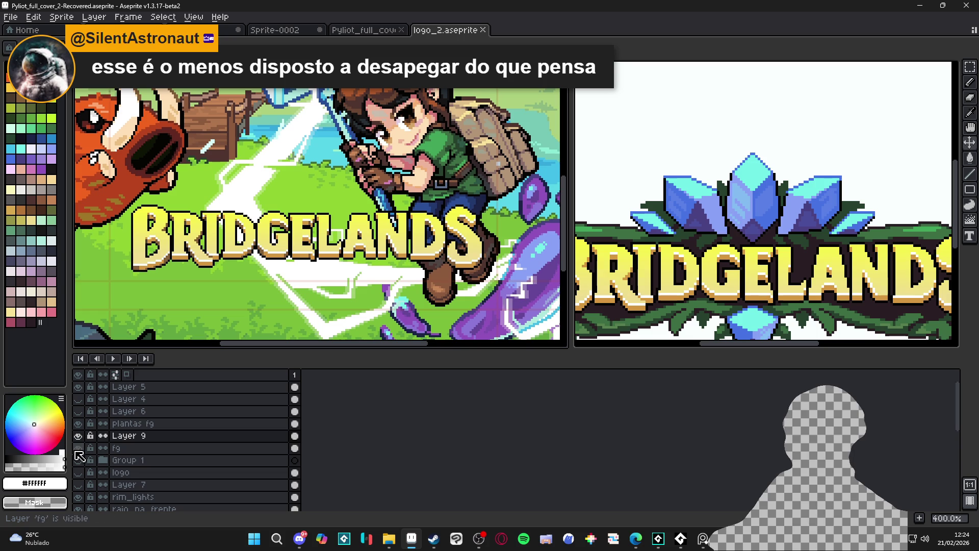
pyautogui.click(78, 448)
pyautogui.click(94, 450)
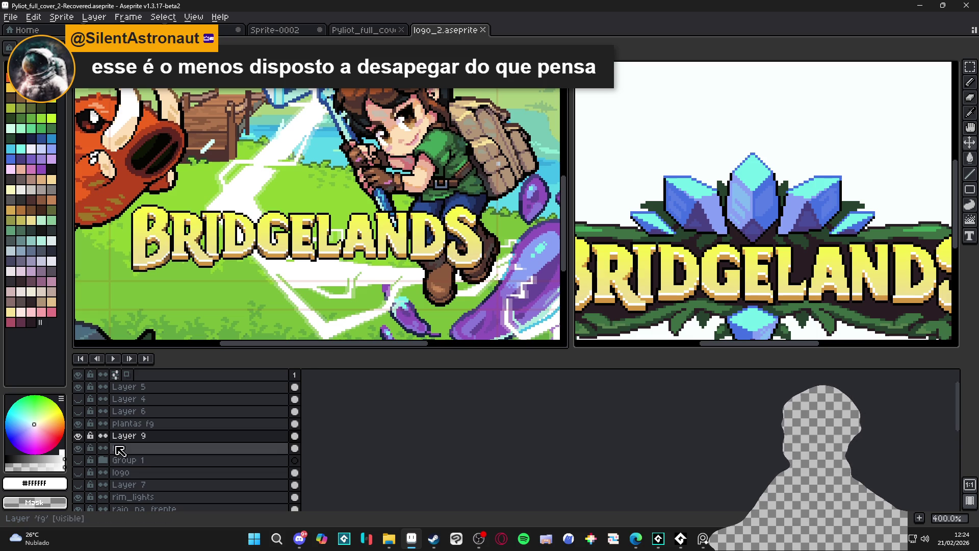
pyautogui.click(77, 448)
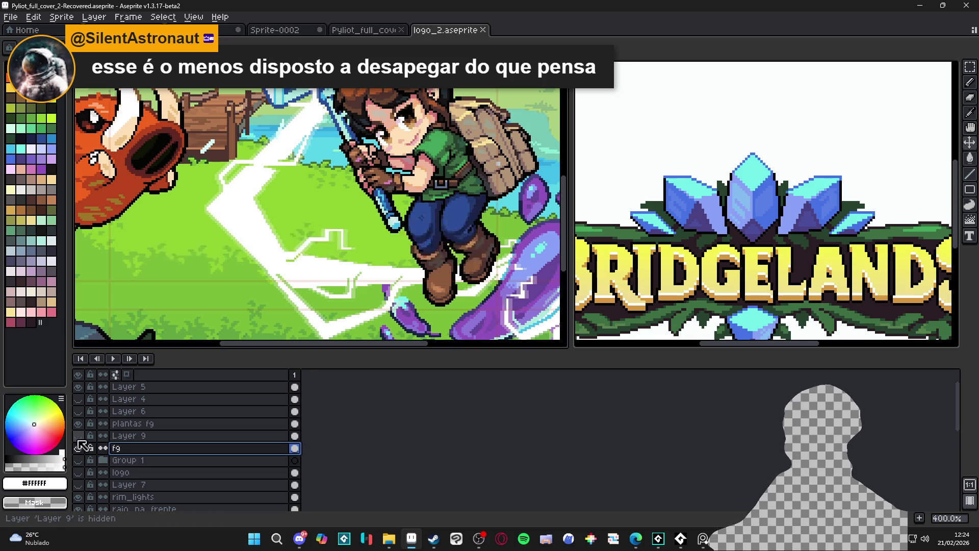
pyautogui.click(78, 448)
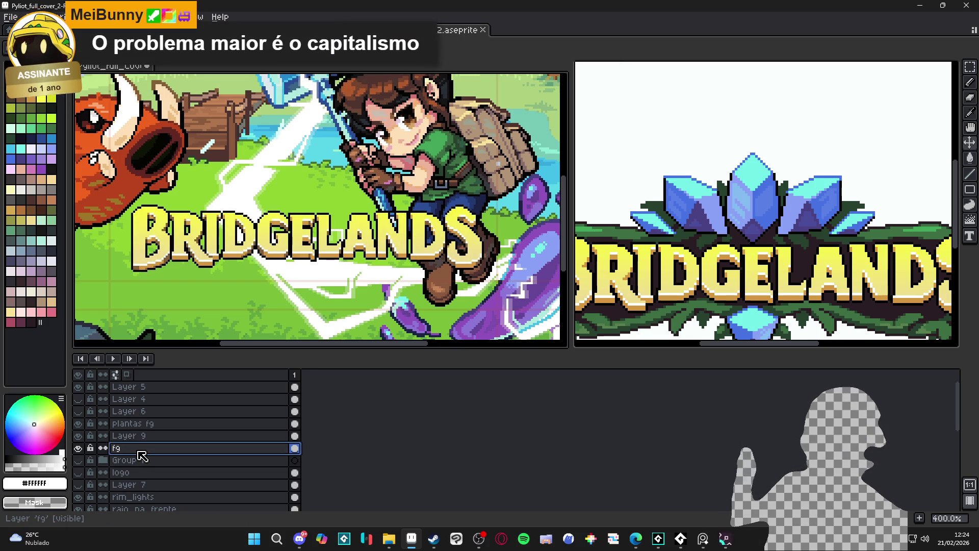
pyautogui.hotkey('shift', 'n')
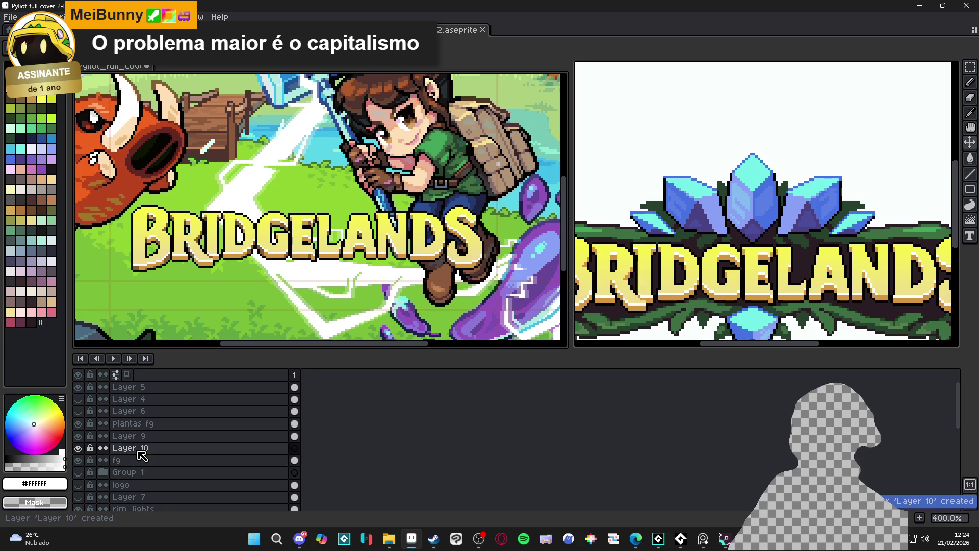
pyautogui.click(149, 448)
pyautogui.scroll(-1, 410, 245)
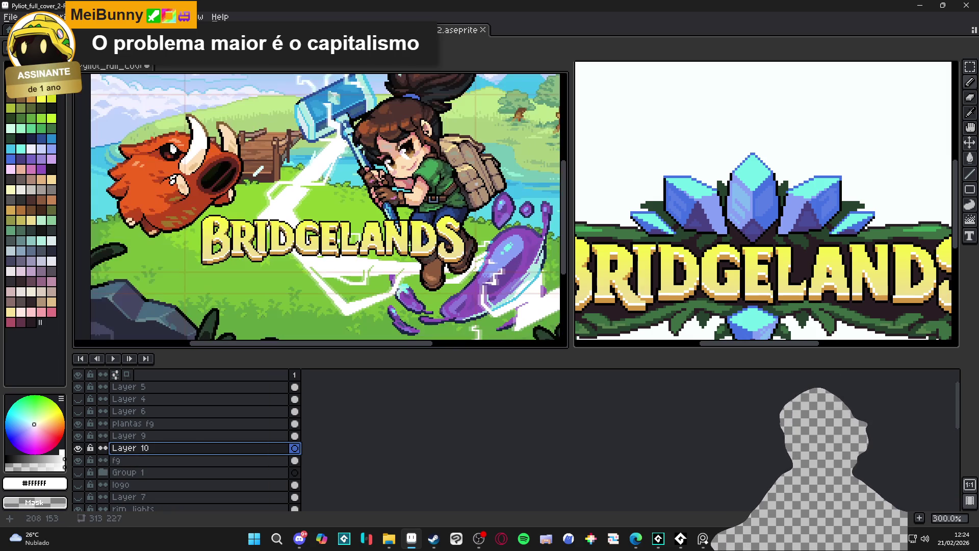
pyautogui.scroll(-1, 752, 245)
pyautogui.scroll(-1, 337, 204)
pyautogui.scroll(-1, 753, 245)
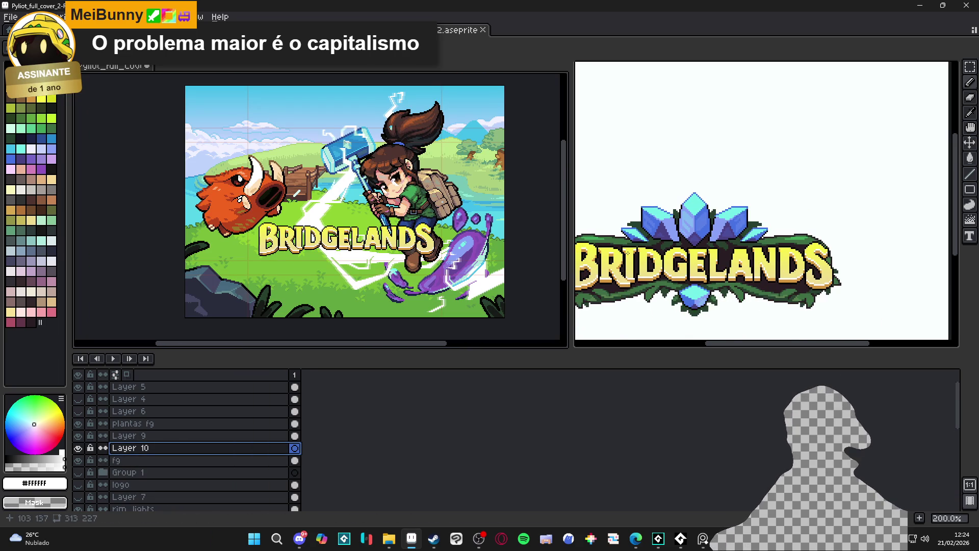
pyautogui.click(753, 265)
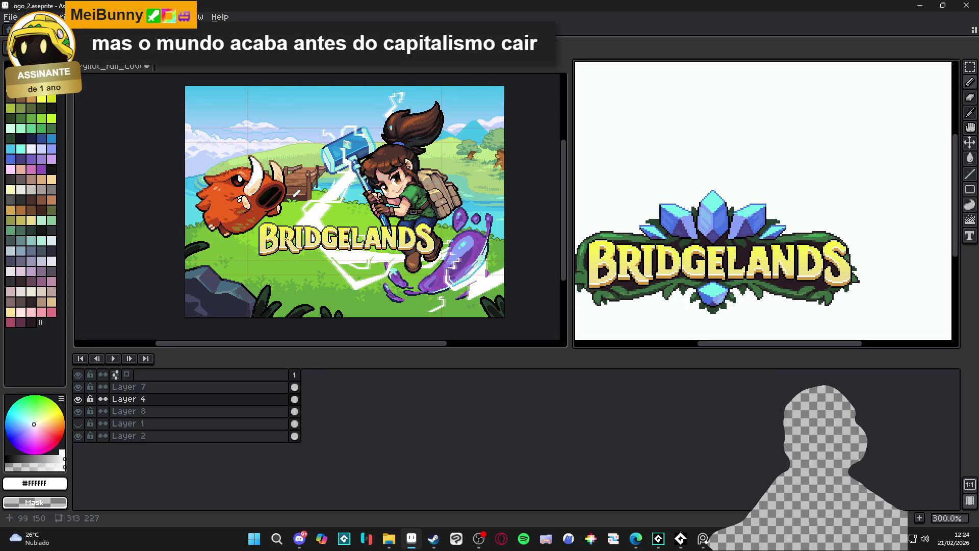
pyautogui.scroll(2, 189, 193)
pyautogui.scroll(-1, 188, 193)
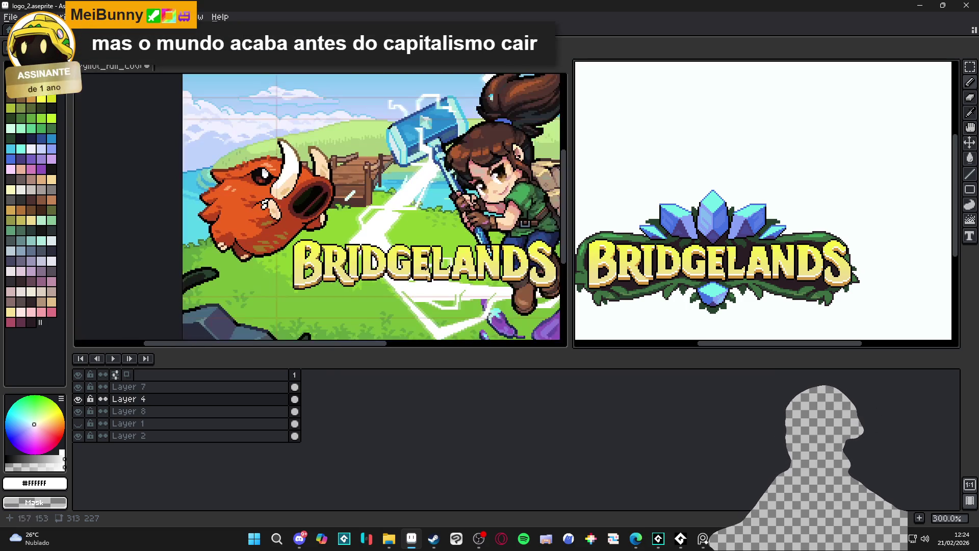
pyautogui.hotkey('ctrl', 'Tab')
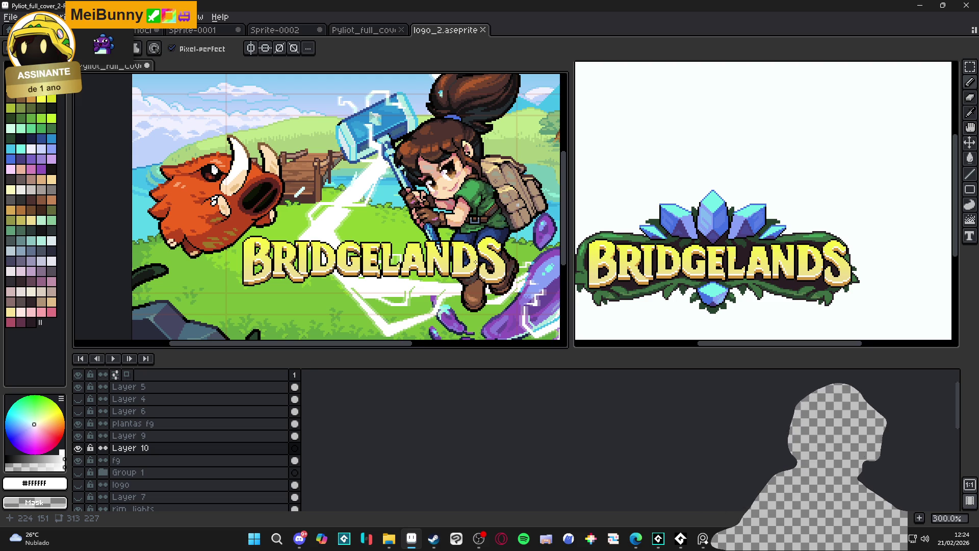
pyautogui.scroll(7, 357, 248)
# Select Layer 9 and eyedrop the lettering's black outline and yellow fill.
pyautogui.keyDown('ctrl'); pyautogui.click(356, 248); pyautogui.keyUp('ctrl')
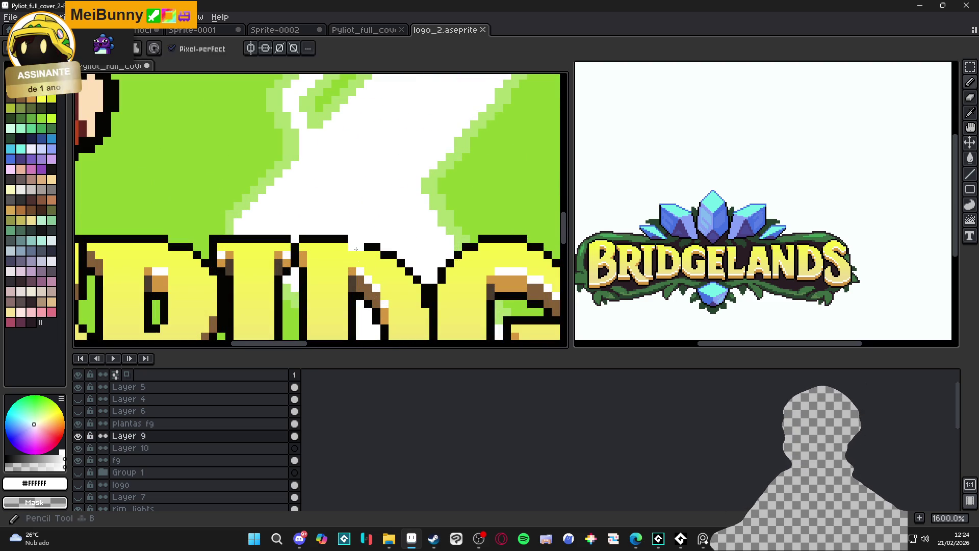
pyautogui.keyDown('alt'); pyautogui.click(349, 245); pyautogui.keyUp('alt')
pyautogui.keyDown('alt'); pyautogui.click(350, 248); pyautogui.keyUp('alt')
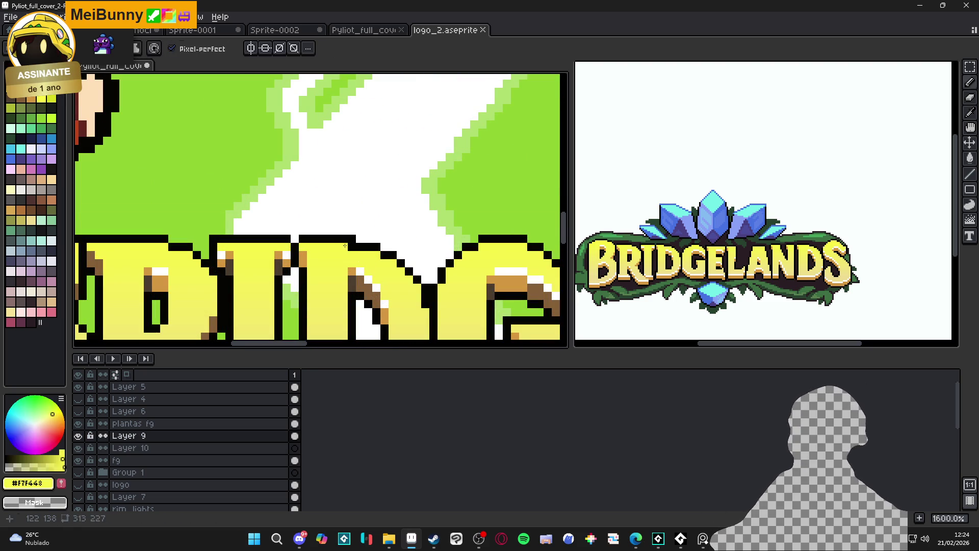
pyautogui.scroll(-3, 357, 248)
pyautogui.scroll(3, 365, 250)
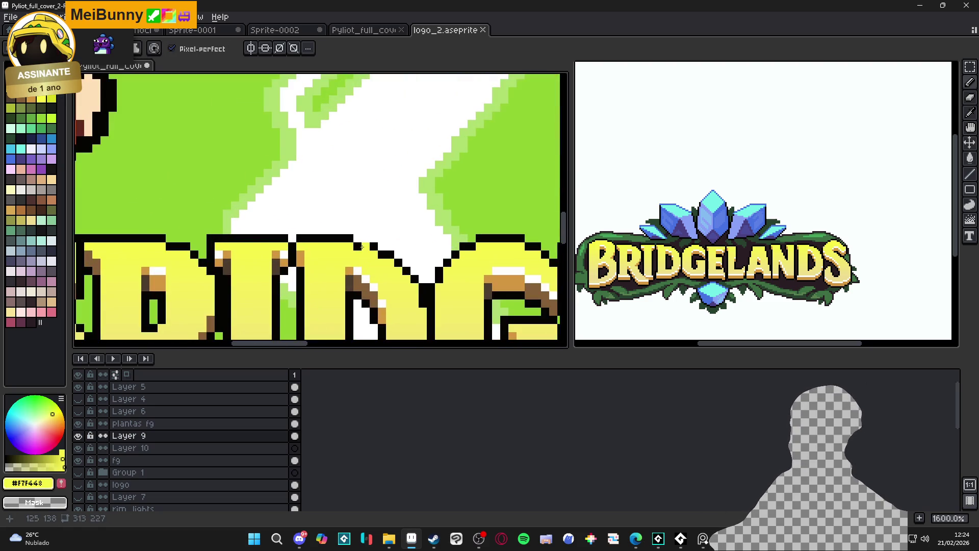
pyautogui.scroll(-5, 350, 250)
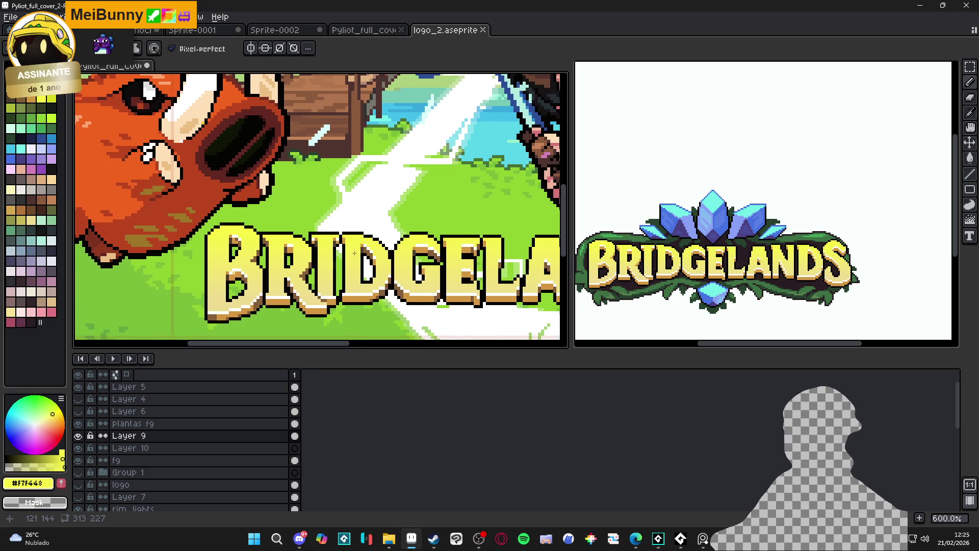
pyautogui.scroll(2, 355, 245)
pyautogui.scroll(-4, 354, 253)
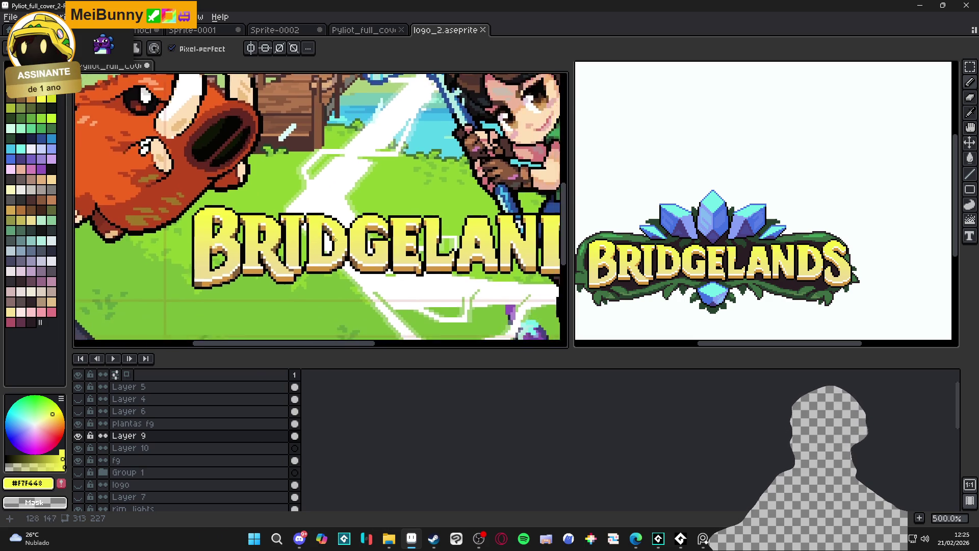
pyautogui.scroll(5, 355, 257)
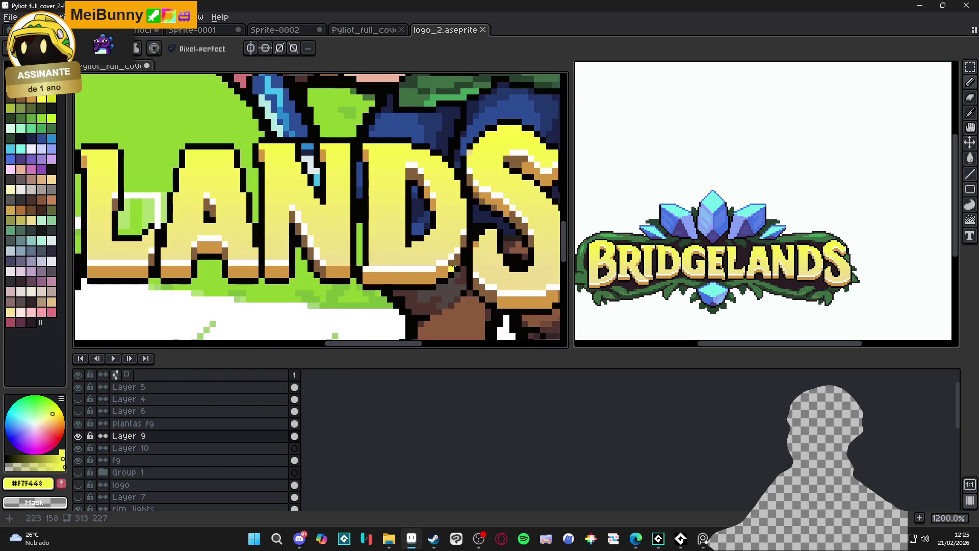
# Eyedrop the lettering's brown shading and black outline again, including the brown on the B.
pyautogui.keyDown('alt'); pyautogui.click(451, 272); pyautogui.keyUp('alt')
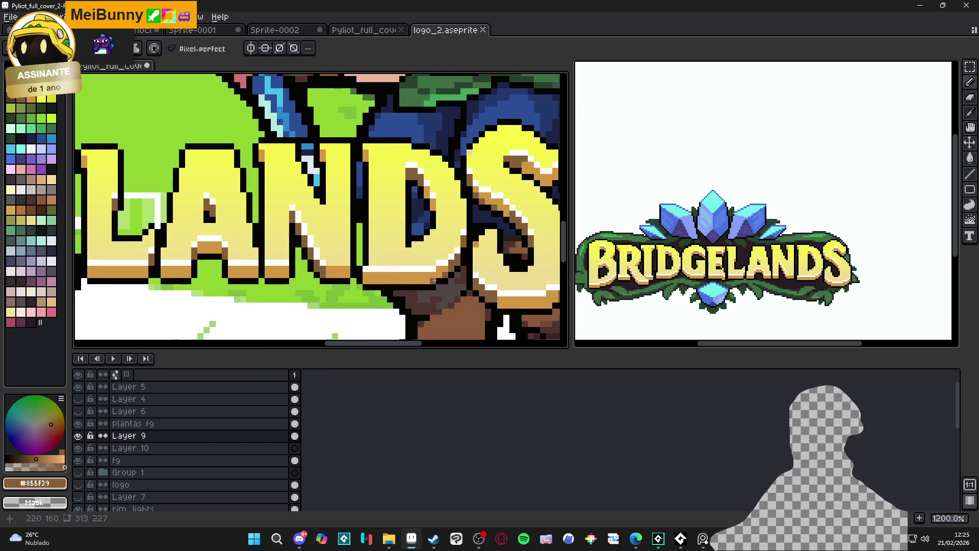
pyautogui.scroll(-3, 446, 286)
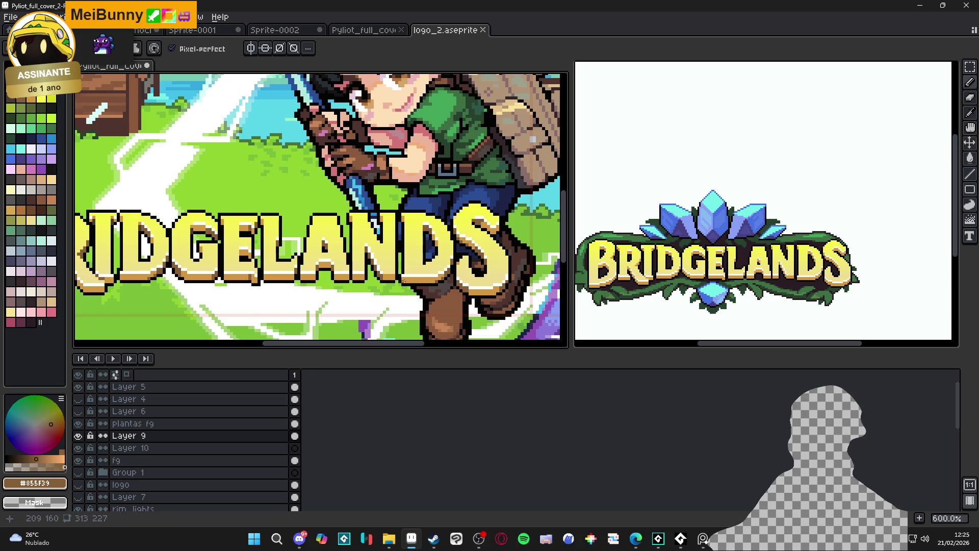
pyautogui.scroll(2, 401, 280)
pyautogui.keyDown('alt'); pyautogui.click(401, 281); pyautogui.keyUp('alt')
pyautogui.scroll(-1, 399, 293)
pyautogui.scroll(-3, 399, 293)
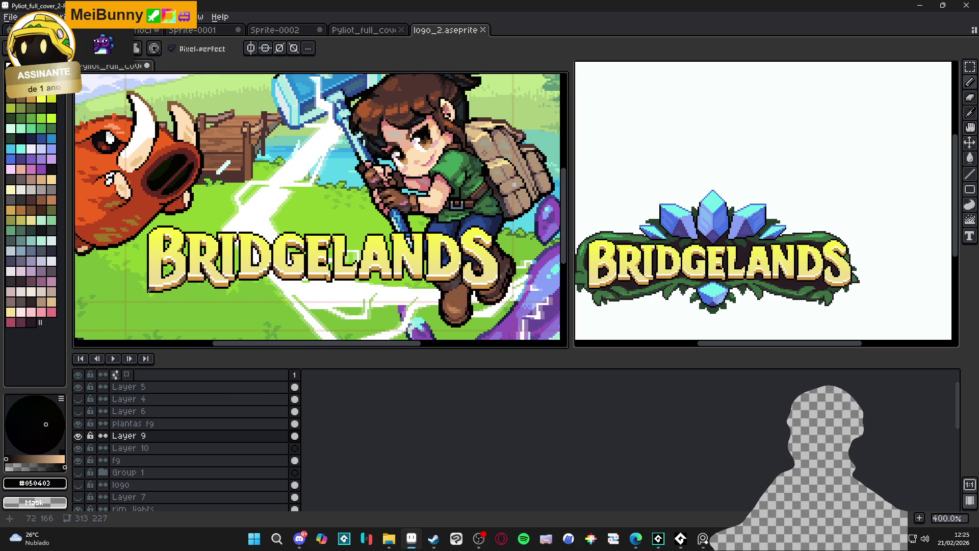
pyautogui.scroll(1, 149, 290)
pyautogui.scroll(4, 168, 224)
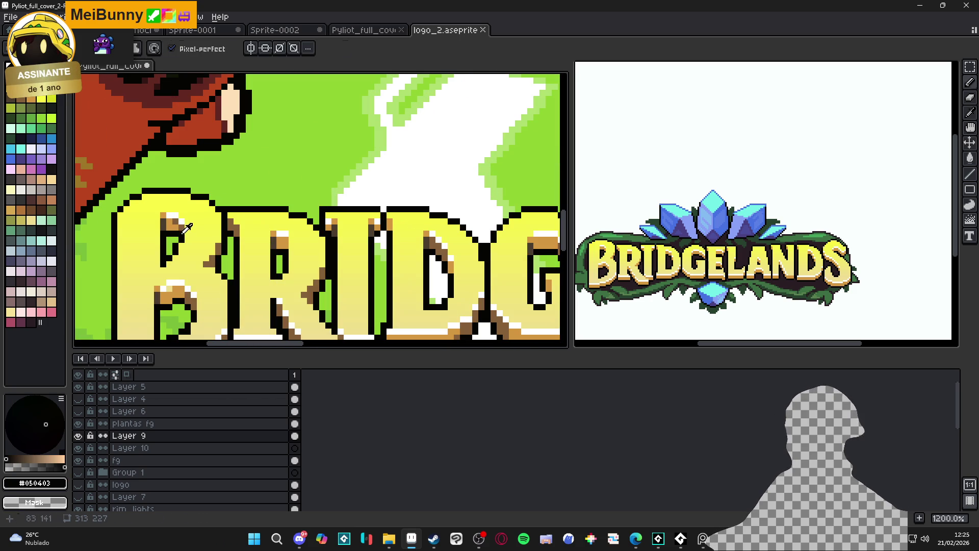
pyautogui.keyDown('alt'); pyautogui.click(174, 229); pyautogui.keyUp('alt')
pyautogui.scroll(-4, 174, 229)
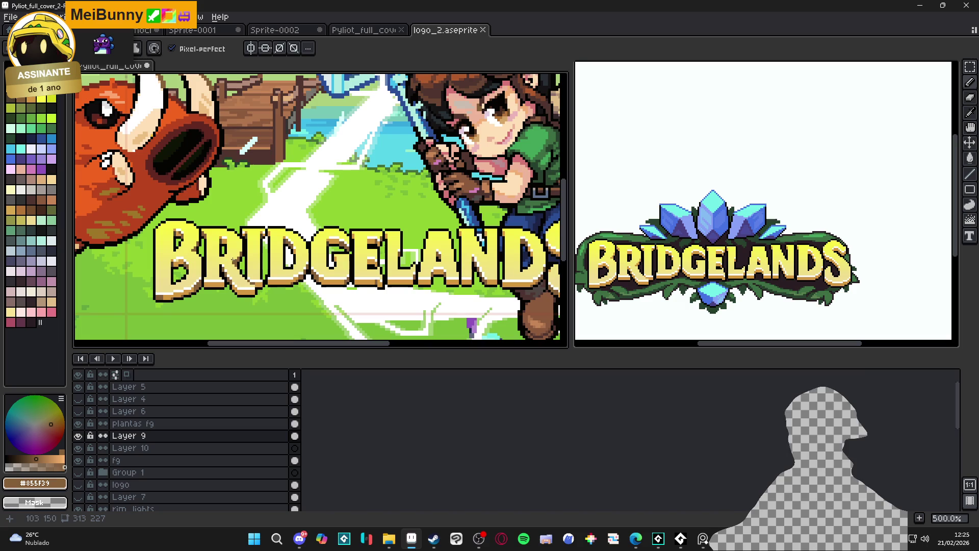
pyautogui.scroll(5, 239, 265)
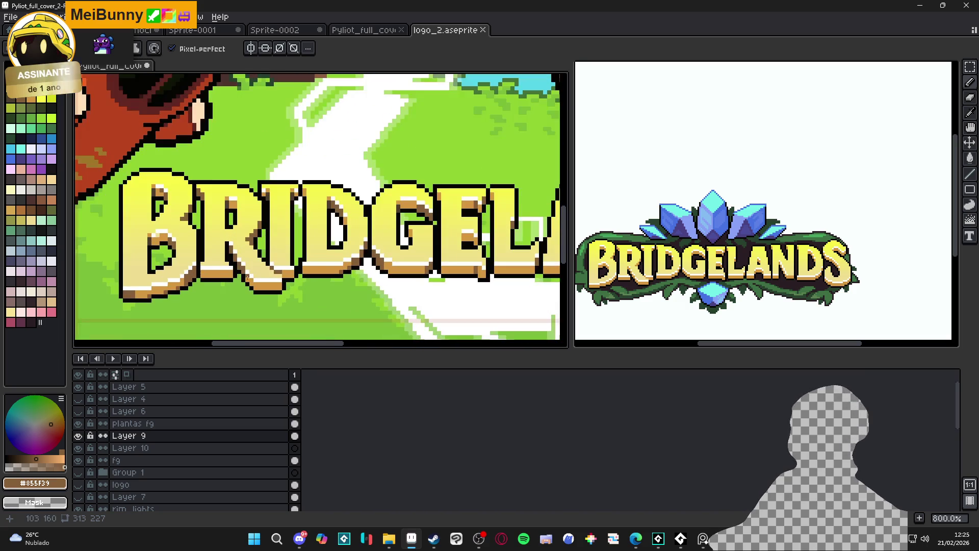
pyautogui.scroll(-3, 245, 277)
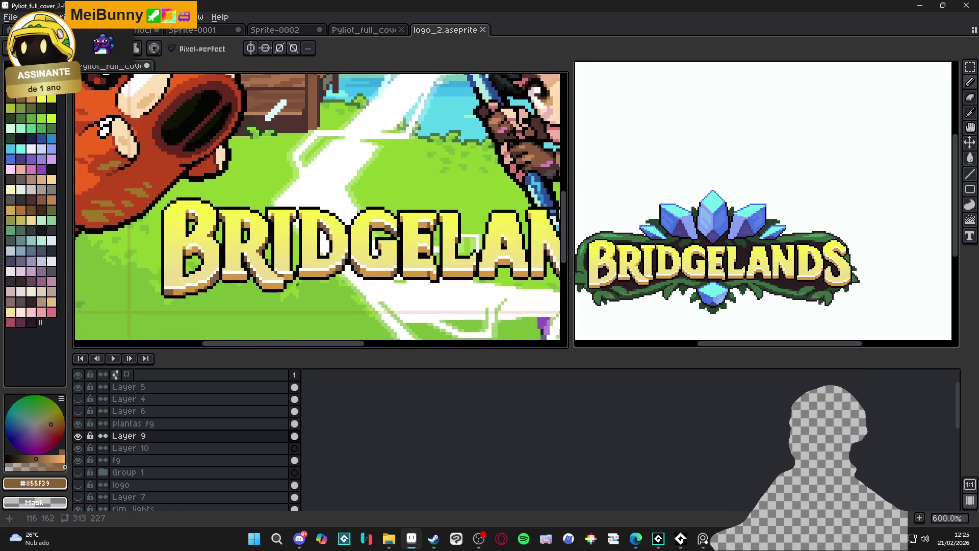
pyautogui.scroll(4, 282, 278)
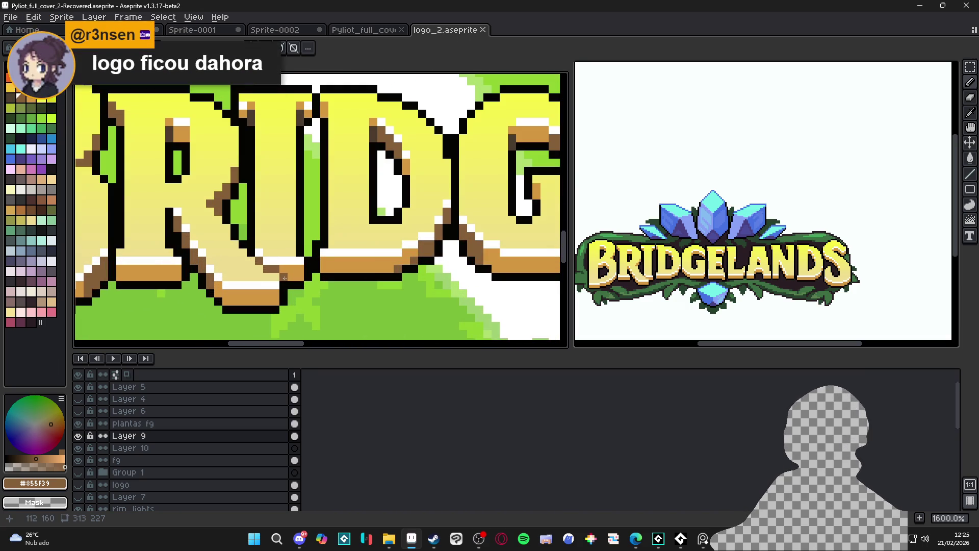
pyautogui.scroll(-7, 286, 275)
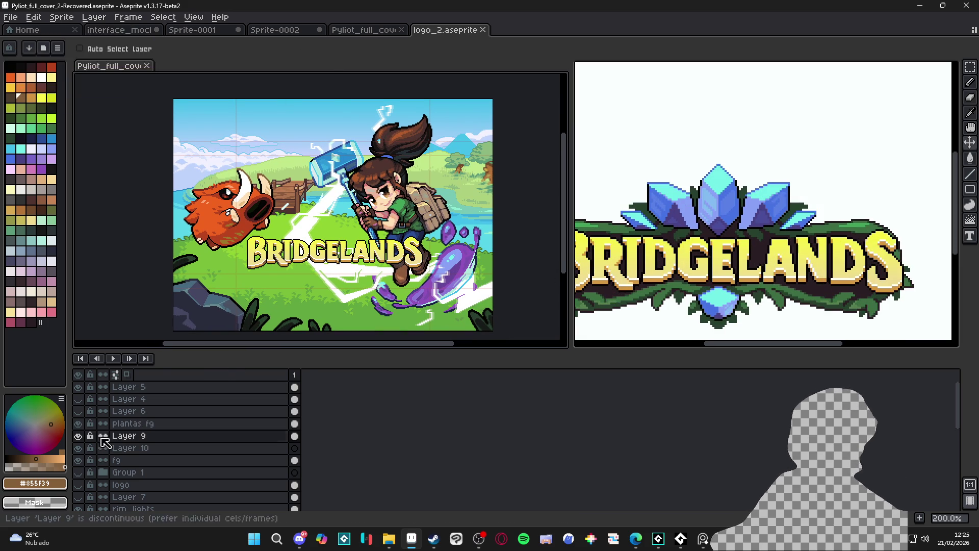
# Toggle Layer 9's title lettering and the plantas f9 plants on and off to compare.
pyautogui.click(79, 436)
pyautogui.click(79, 437)
pyautogui.click(79, 436)
pyautogui.click(79, 436)
pyautogui.click(79, 436)
pyautogui.click(79, 436)
pyautogui.click(79, 437)
pyautogui.click(79, 425)
pyautogui.click(78, 424)
pyautogui.click(79, 436)
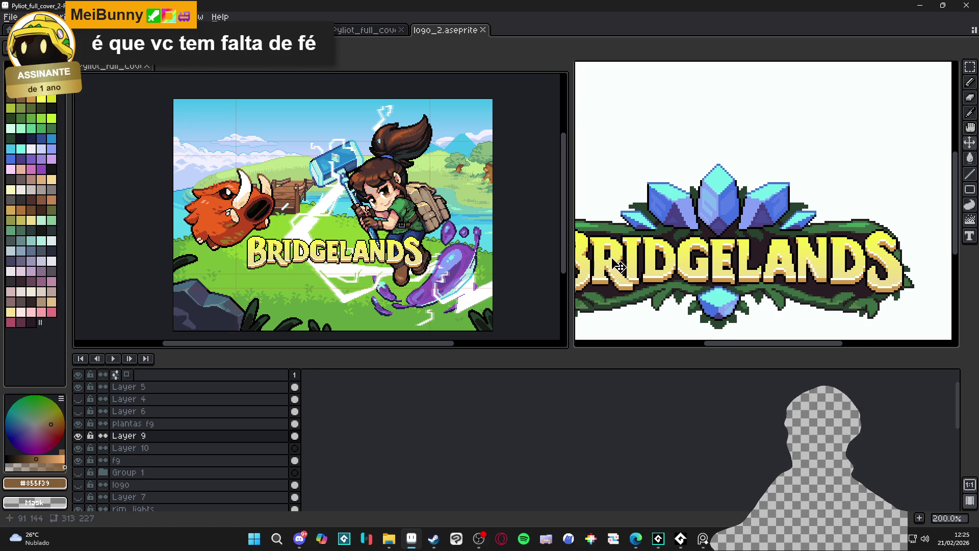
pyautogui.scroll(-2, 678, 274)
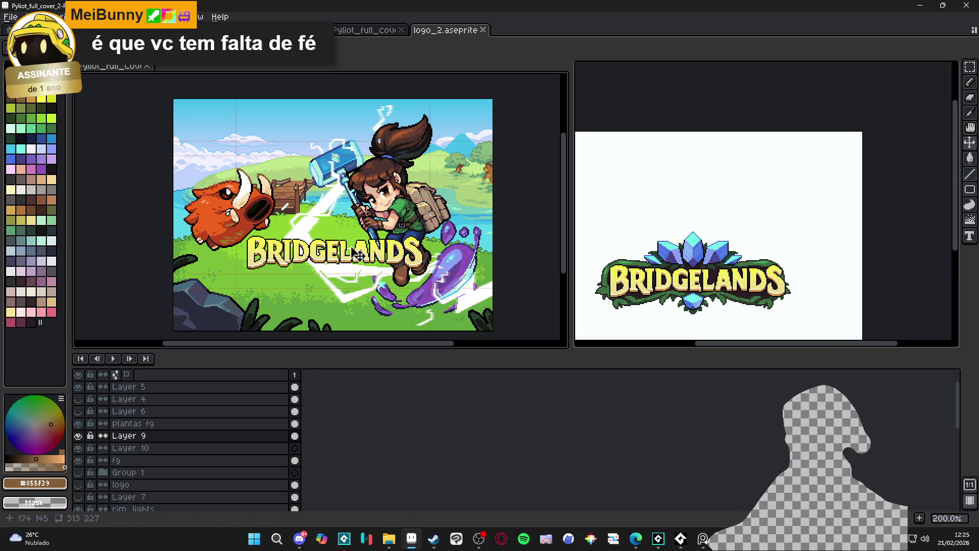
pyautogui.scroll(1, 349, 251)
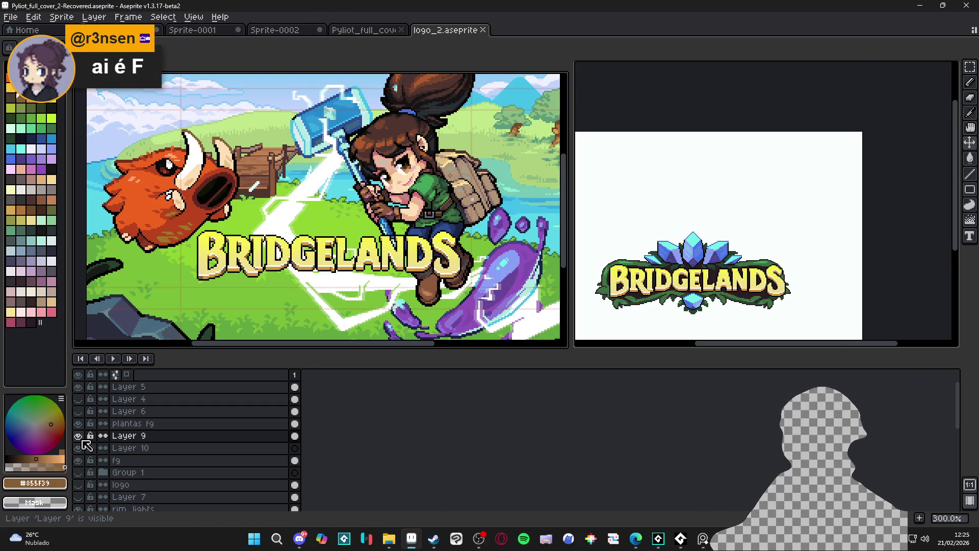
# In logo_2, check the crystals (Layer 4) and backing (Layer 8) layers, making Layer 8 active.
pyautogui.press('b')
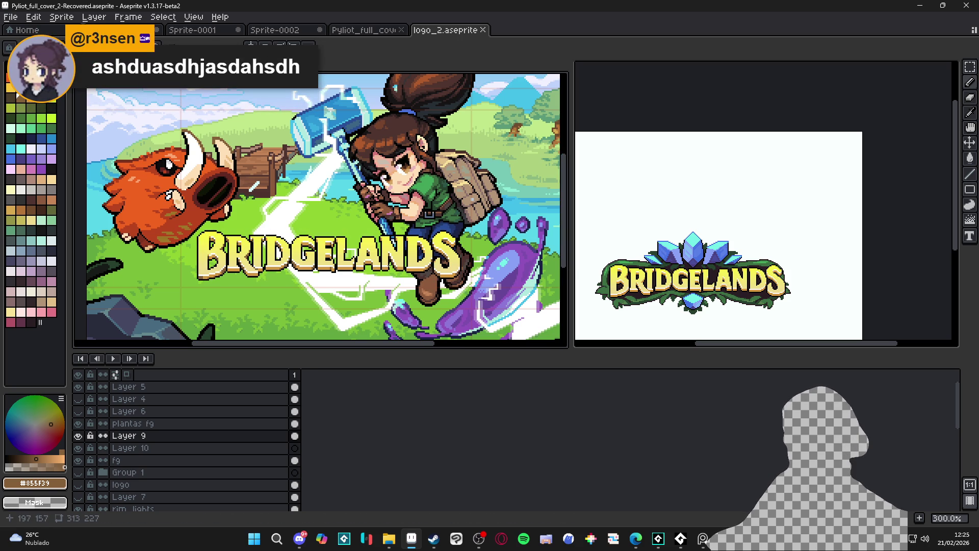
pyautogui.scroll(1, 640, 308)
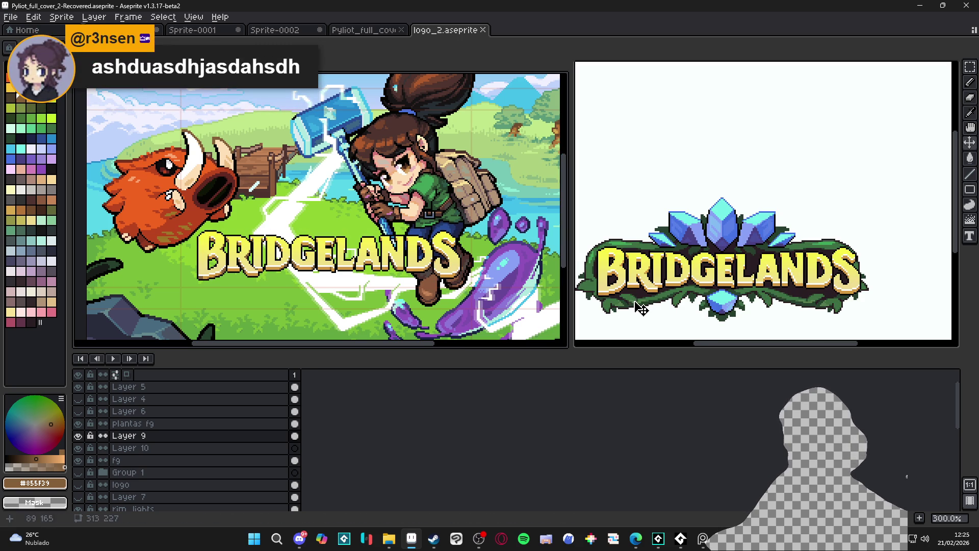
pyautogui.click(644, 306)
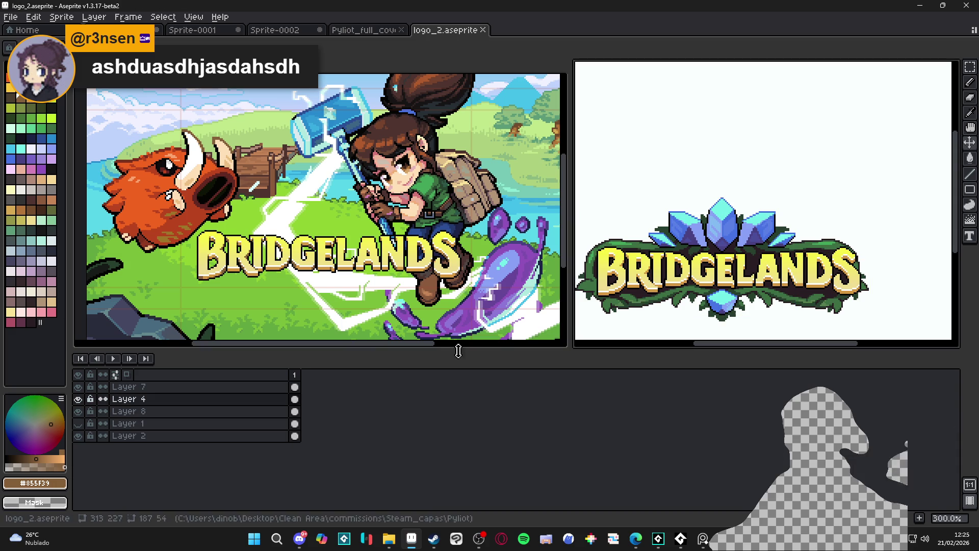
pyautogui.click(78, 399)
pyautogui.click(78, 399)
pyautogui.click(77, 399)
pyautogui.click(77, 399)
pyautogui.click(78, 412)
pyautogui.click(79, 411)
pyautogui.click(130, 412)
pyautogui.scroll(-1, 663, 305)
pyautogui.scroll(1, 663, 304)
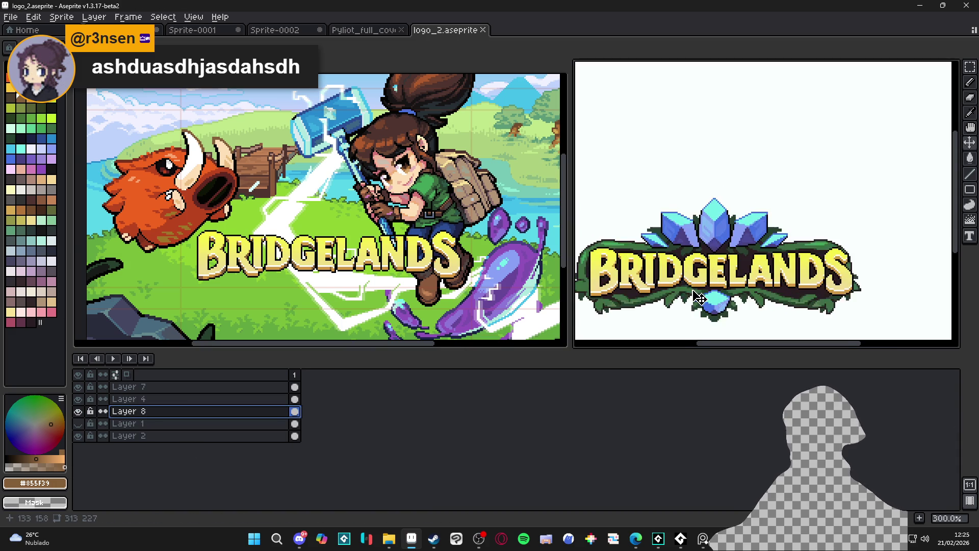
pyautogui.click(970, 67)
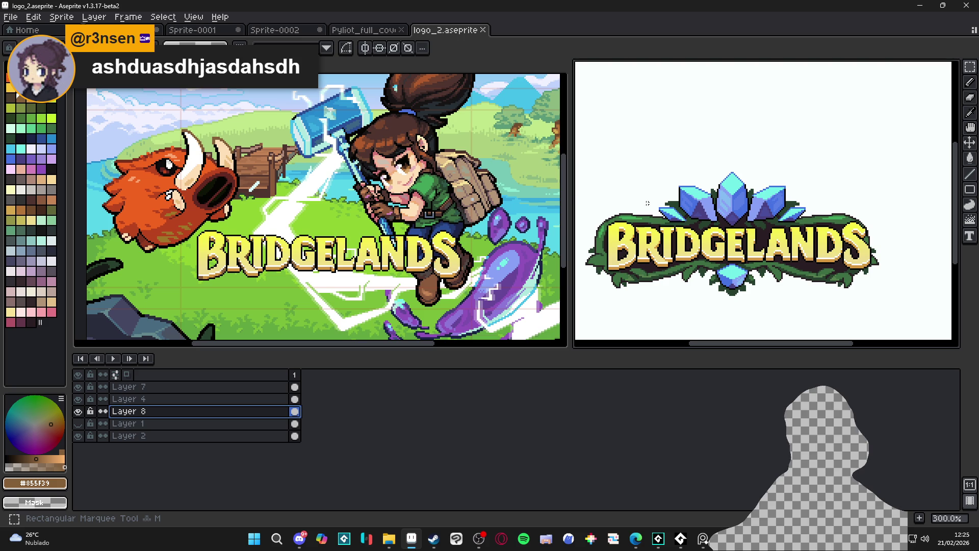
# Select and copy the whole logo backing in logo_2.
pyautogui.moveTo(578, 174); pyautogui.dragTo(881, 313)
pyautogui.press('v')
pyautogui.hotkey('ctrl', 'd')
pyautogui.scroll(1, 419, 278)
# Back in the cover, check Layer 10 and paste the logo backing into it.
pyautogui.click(418, 278)
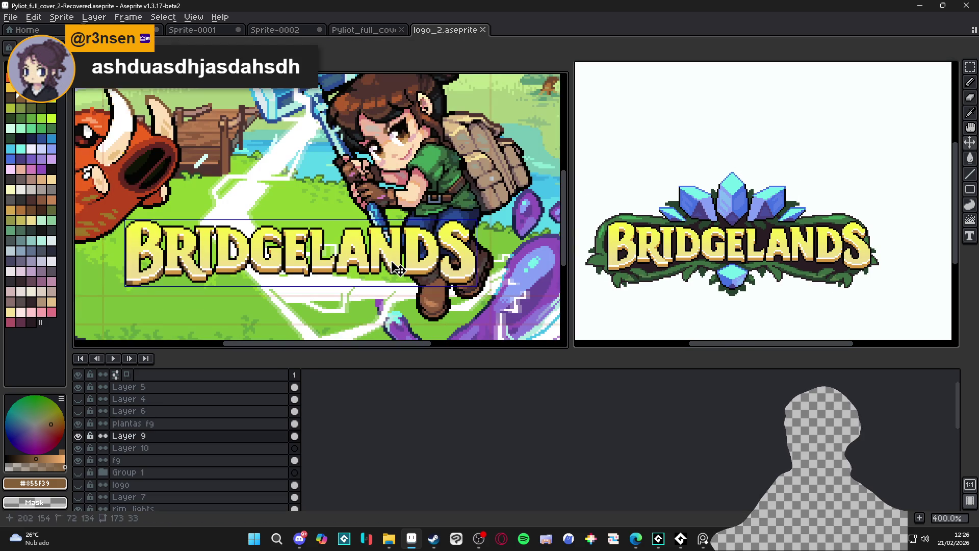
pyautogui.click(78, 448)
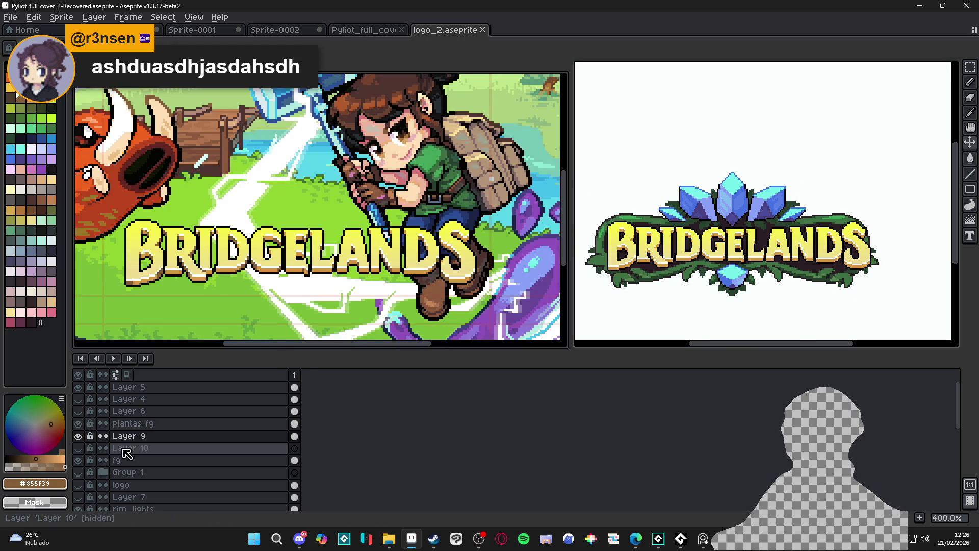
pyautogui.click(78, 447)
pyautogui.click(155, 448)
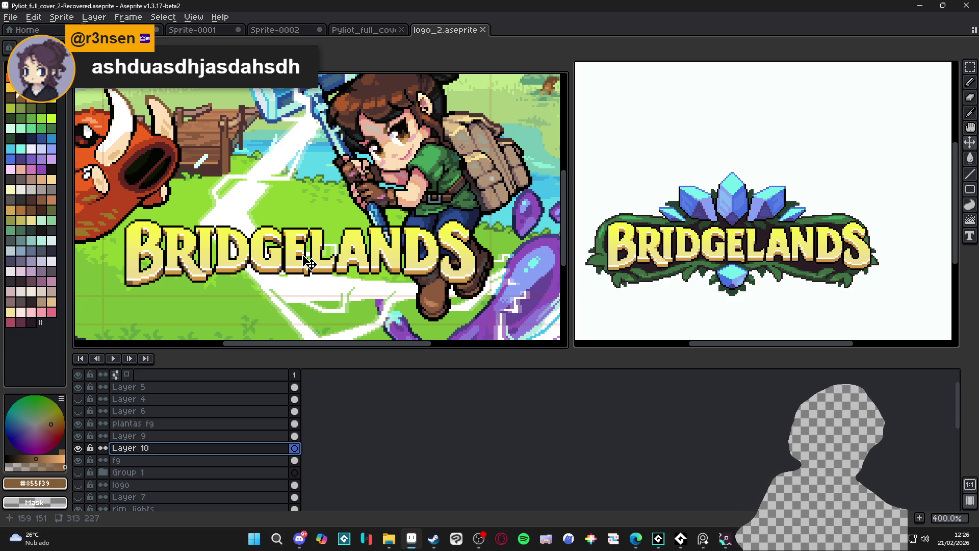
pyautogui.hotkey('ctrl', 'v')
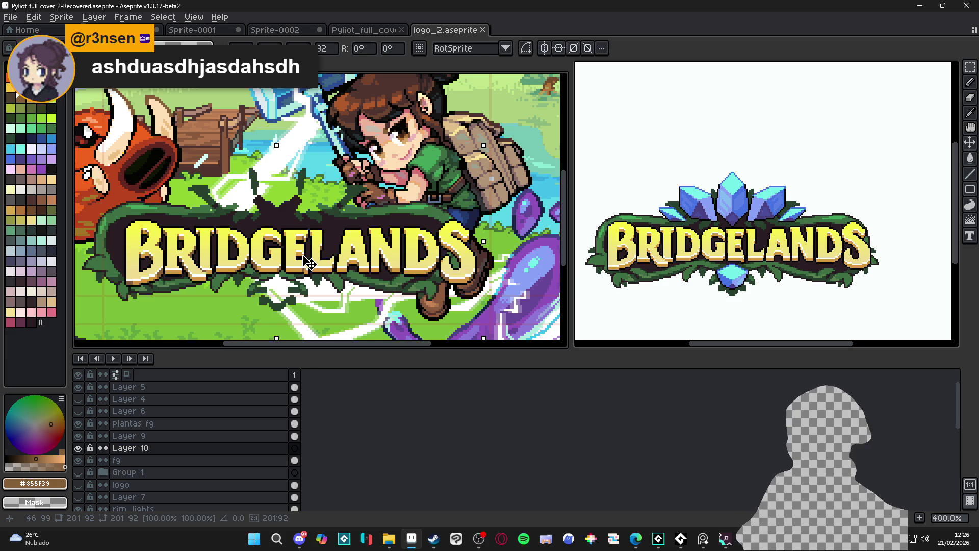
# Nudge the pasted vine banner down and right behind the title and confirm its position.
pyautogui.scroll(-2, 367, 228)
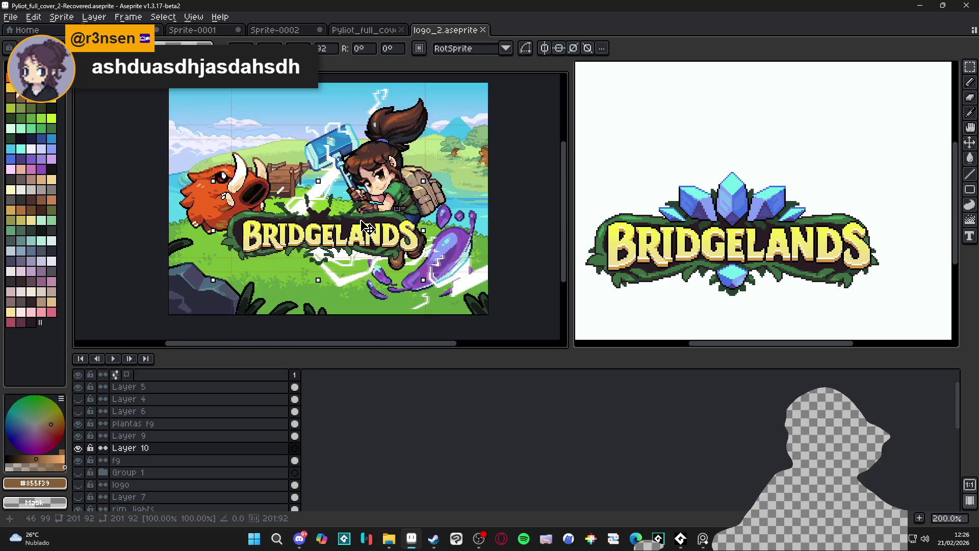
pyautogui.scroll(2, 337, 228)
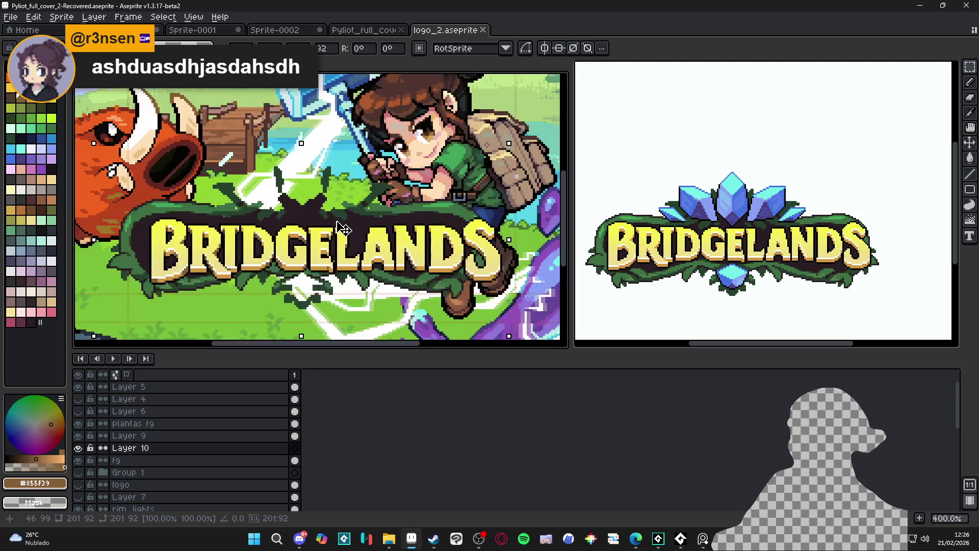
pyautogui.moveTo(357, 233); pyautogui.dragTo(374, 242)
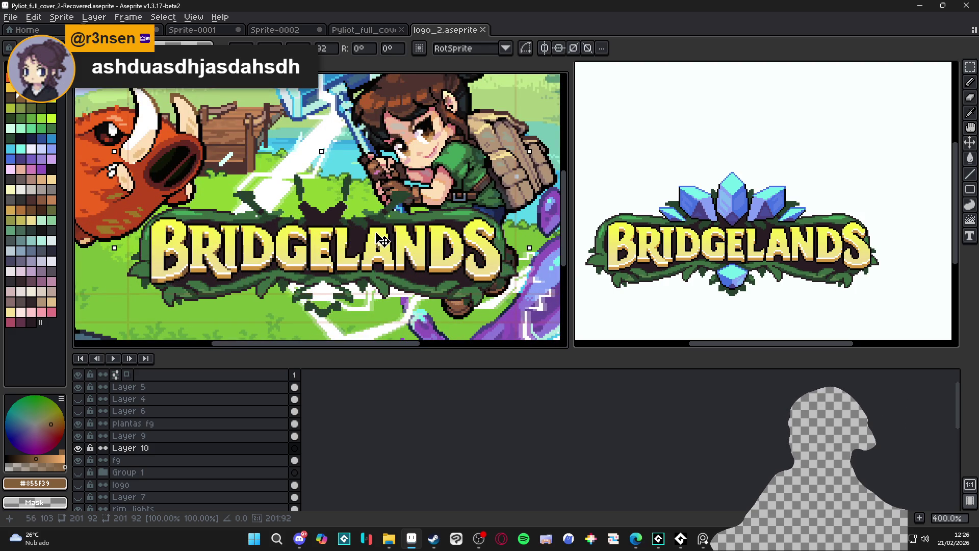
pyautogui.scroll(-2, 387, 248)
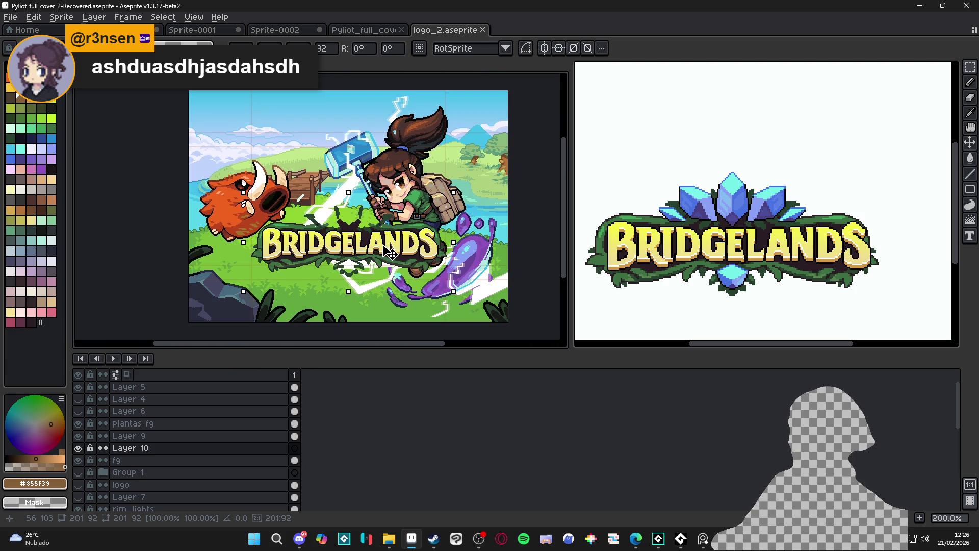
pyautogui.scroll(1, 349, 249)
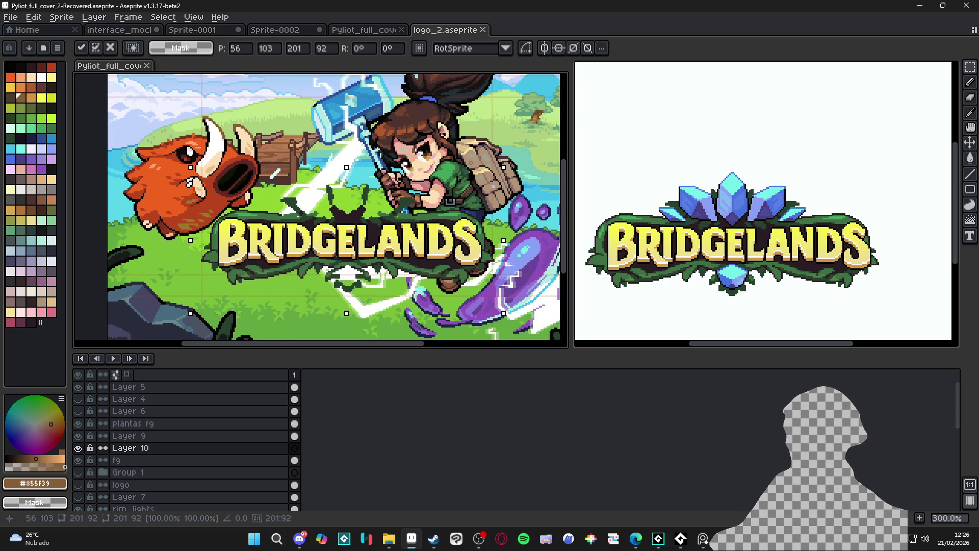
pyautogui.scroll(1, 341, 283)
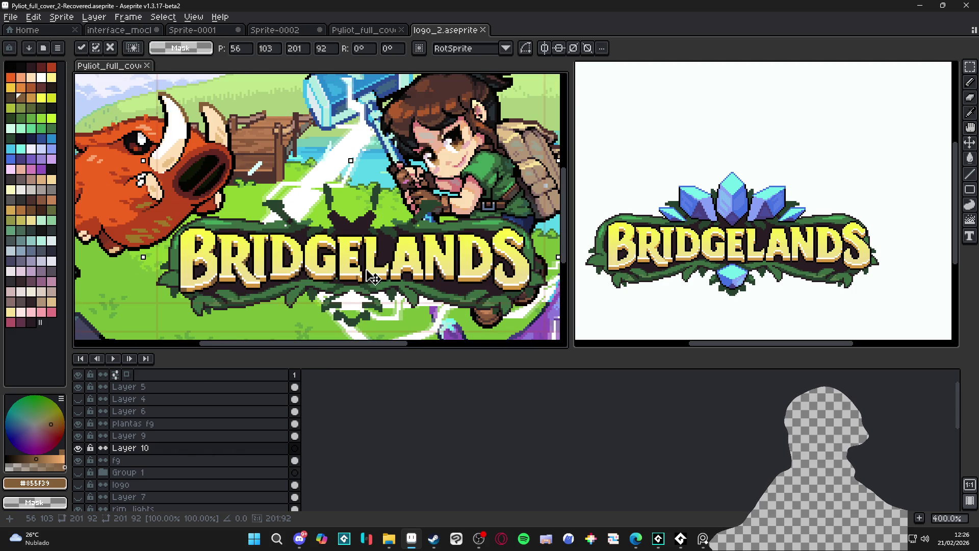
pyautogui.press('Return')
# Squash the banner's height so it measures 192×54 around the lettering.
pyautogui.scroll(-1, 382, 279)
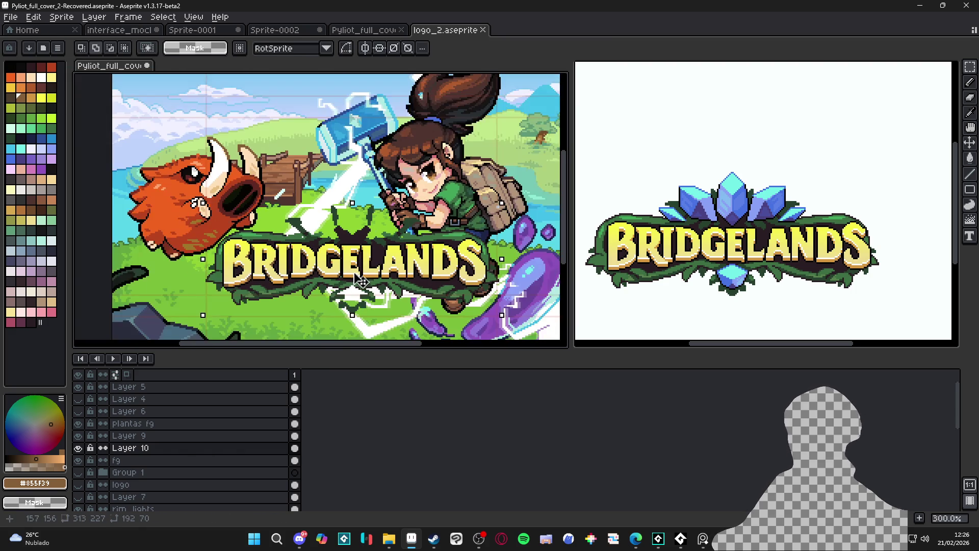
pyautogui.scroll(1, 357, 314)
pyautogui.moveTo(353, 317)
pyautogui.mouseDown()
pyautogui.moveTo(352, 306)
pyautogui.moveTo(381, 302)
pyautogui.mouseUp()
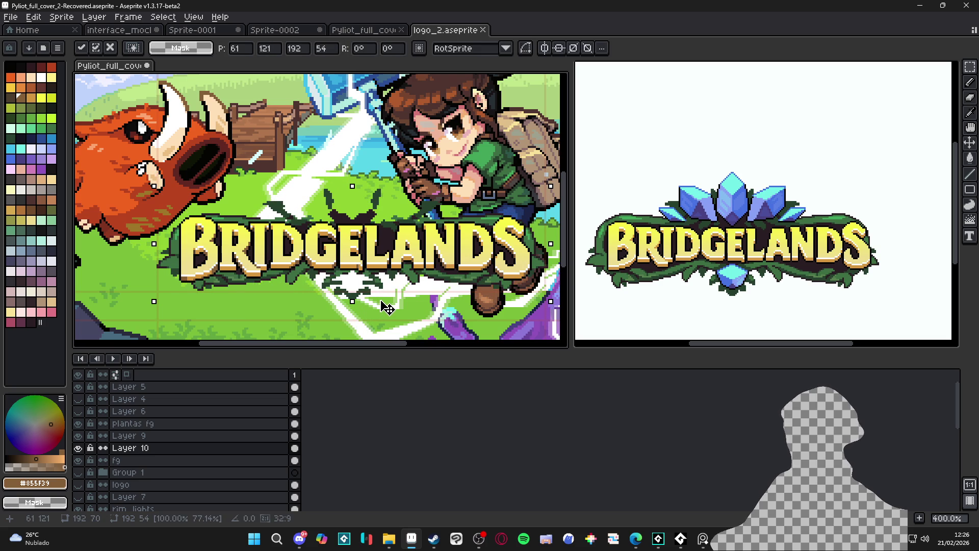
pyautogui.scroll(-1, 387, 306)
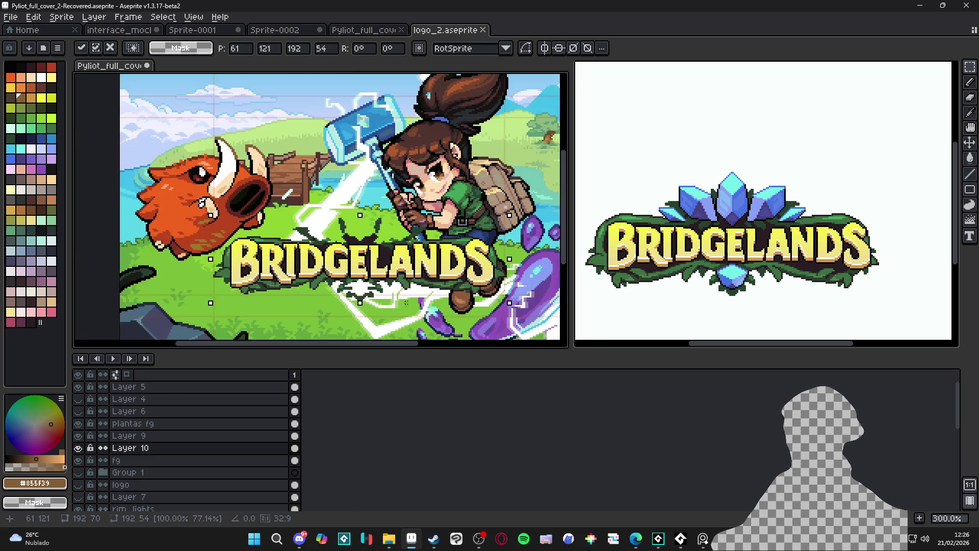
pyautogui.hscroll(1, 442, 284)
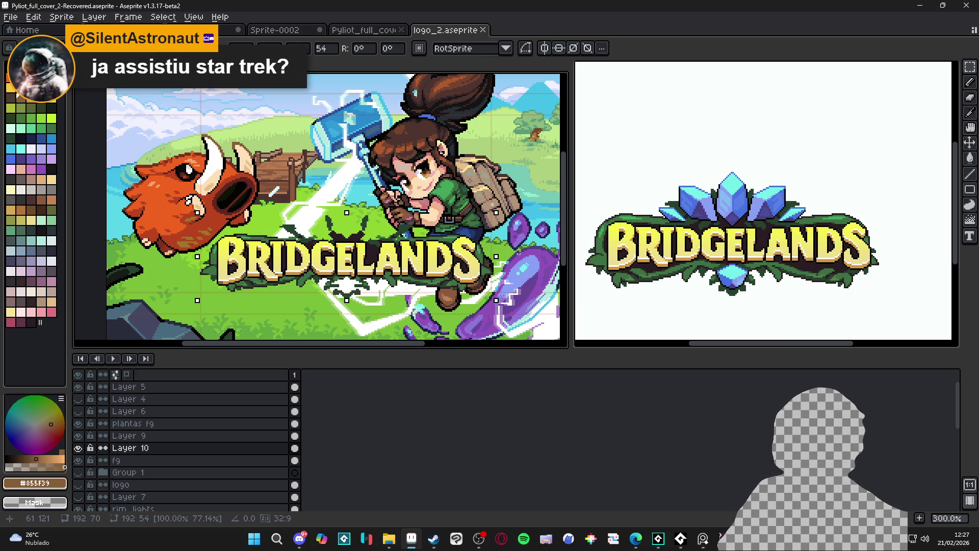
# Apply the banner's new size, then hide Layer 9's lettering and Layer 10's banner.
pyautogui.press('v')
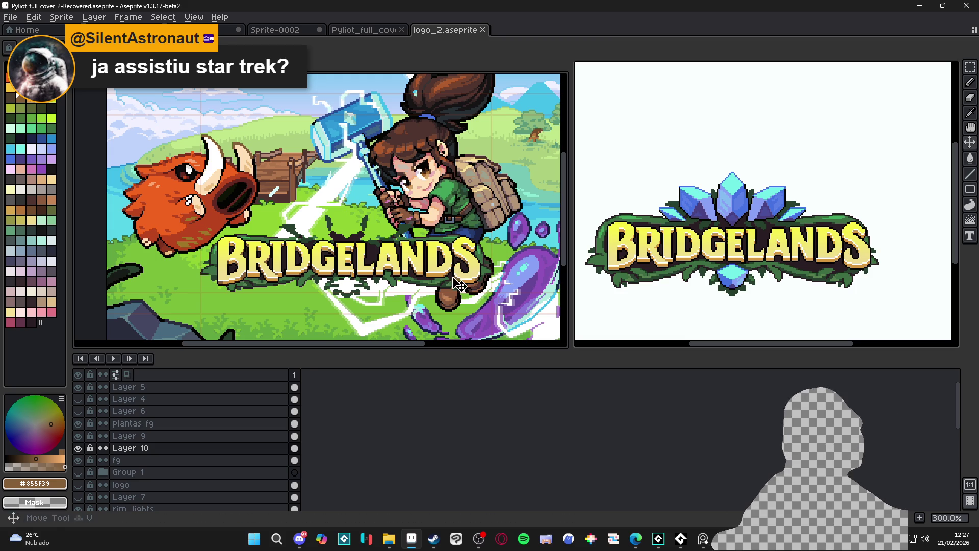
pyautogui.click(127, 435)
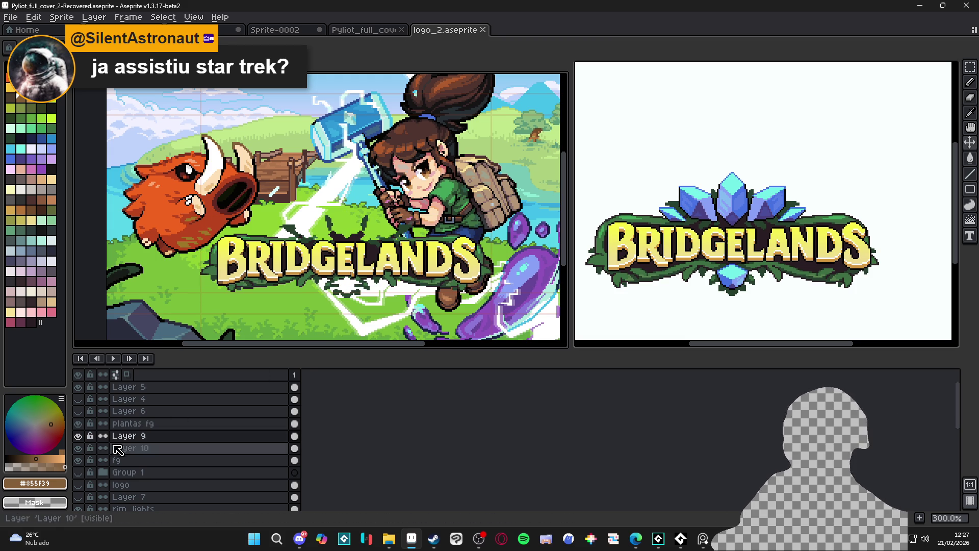
pyautogui.click(78, 436)
pyautogui.click(78, 448)
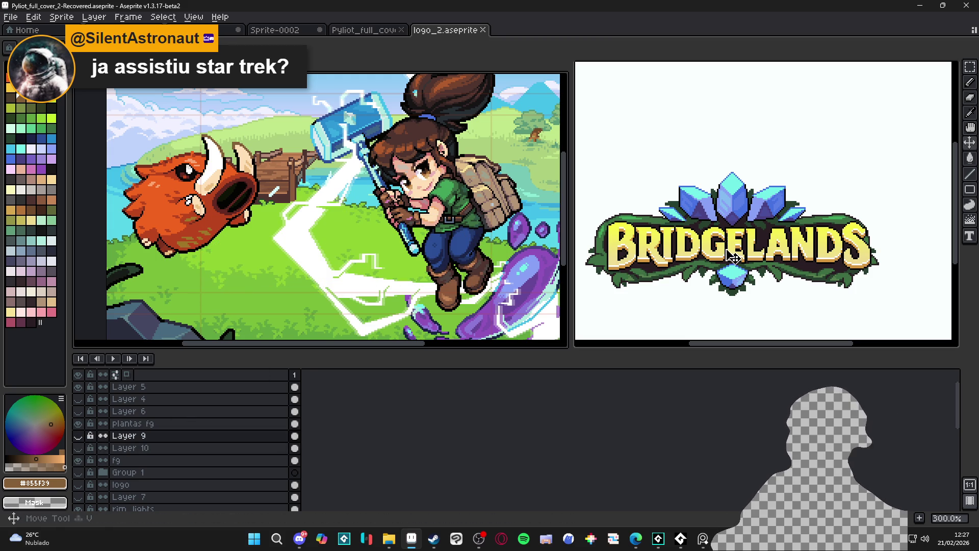
# In logo_2, delete Layer 7, merge Layer 4 down into Layer 8, and select the whole logo.
pyautogui.hotkey('ctrl', 'Tab')
pyautogui.rightClick(152, 389)
pyautogui.click(173, 425)
pyautogui.rightClick(157, 388)
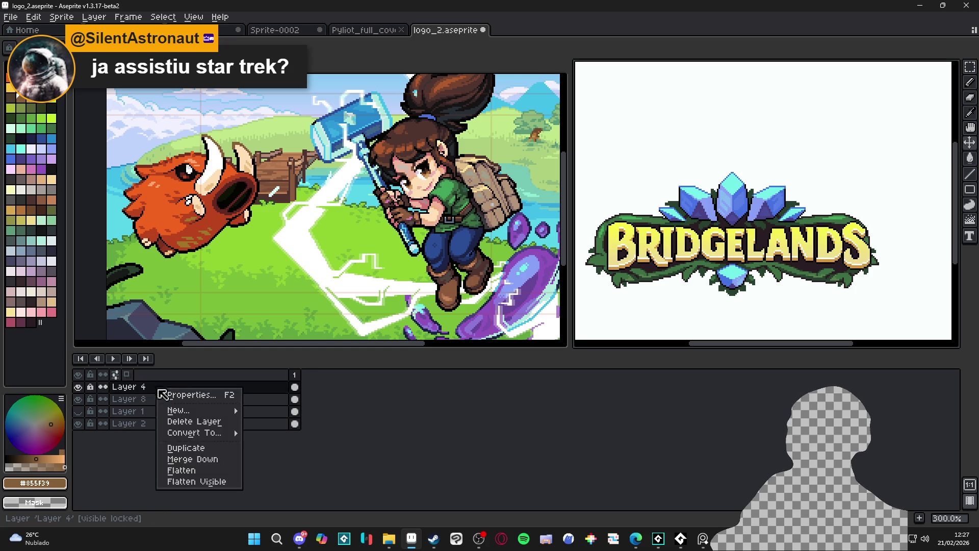
pyautogui.click(181, 457)
pyautogui.click(78, 387)
pyautogui.click(78, 387)
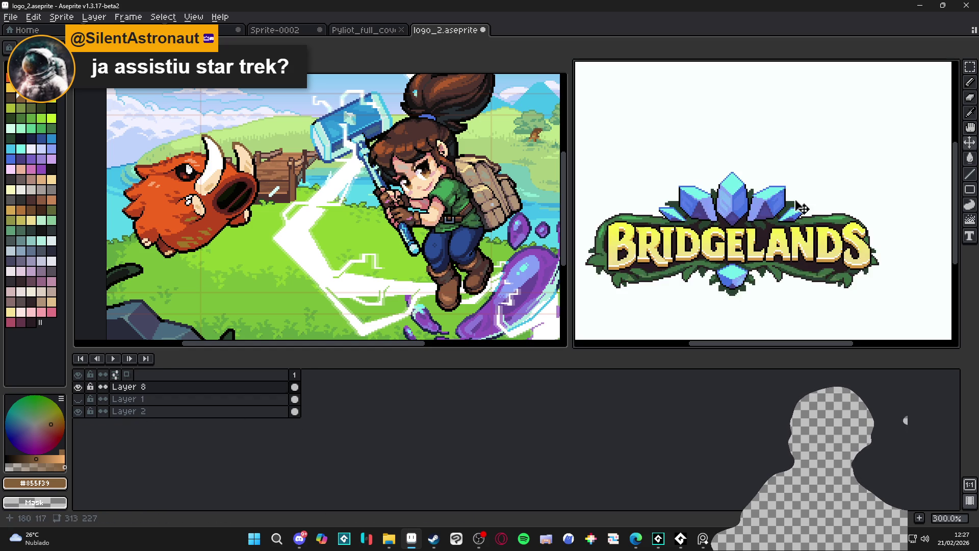
pyautogui.scroll(-1, 740, 238)
pyautogui.press('m')
pyautogui.moveTo(847, 178)
pyautogui.mouseDown()
pyautogui.moveTo(623, 319)
pyautogui.moveTo(620, 305)
pyautogui.mouseUp()
# In the cover, keep Layer 9 hidden and add a new Layer 11 above it.
pyautogui.click(327, 224)
pyautogui.click(78, 436)
pyautogui.click(132, 437)
pyautogui.hotkey('shift', 'n')
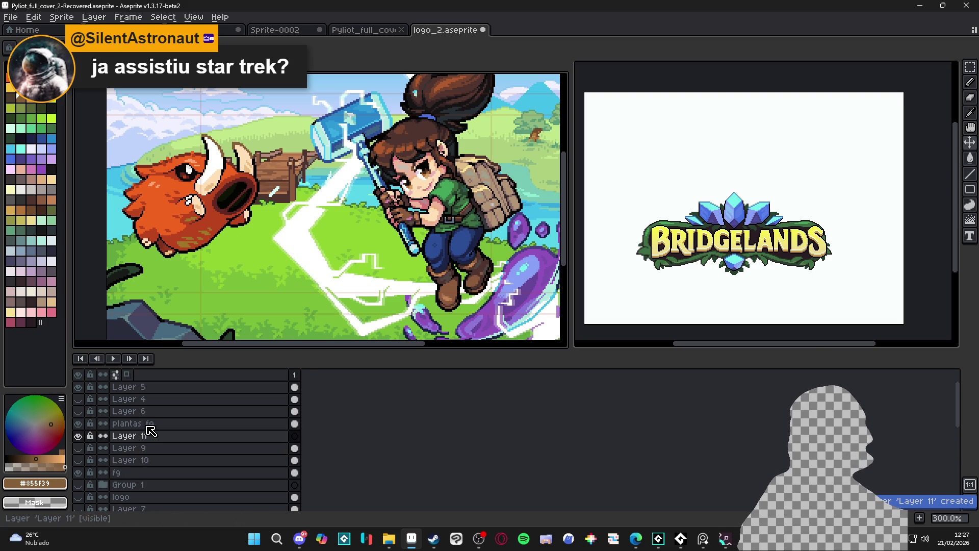
# Paste the BRIDGELANDS logo onto Layer 11, shrink it and nudge it into place.
pyautogui.hotkey('ctrl', 'v')
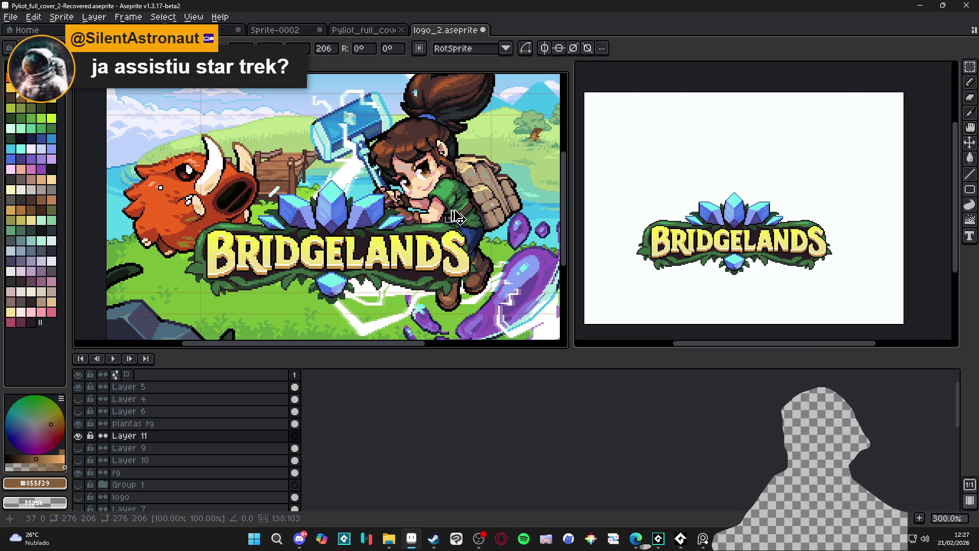
pyautogui.moveTo(480, 175); pyautogui.dragTo(451, 210)
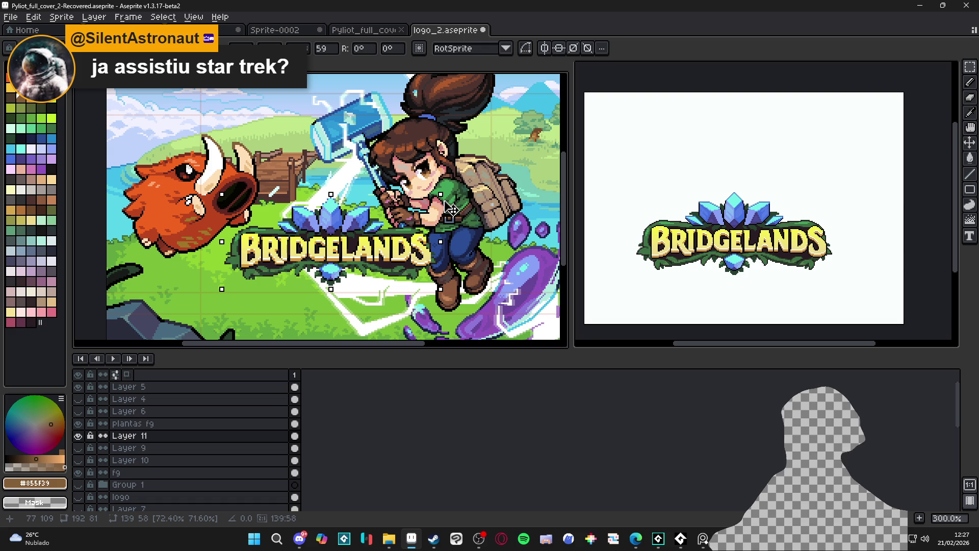
pyautogui.moveTo(408, 251); pyautogui.dragTo(422, 255)
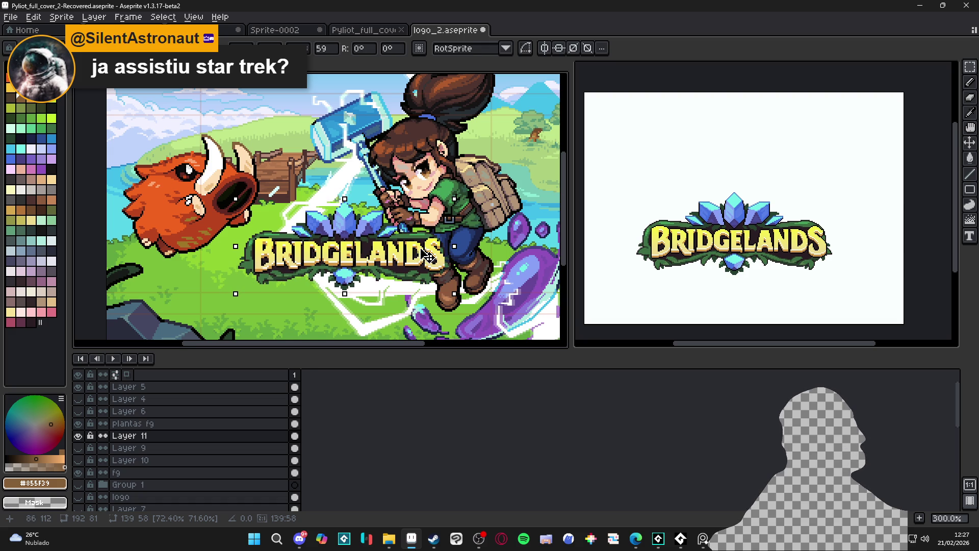
pyautogui.scroll(-1, 426, 256)
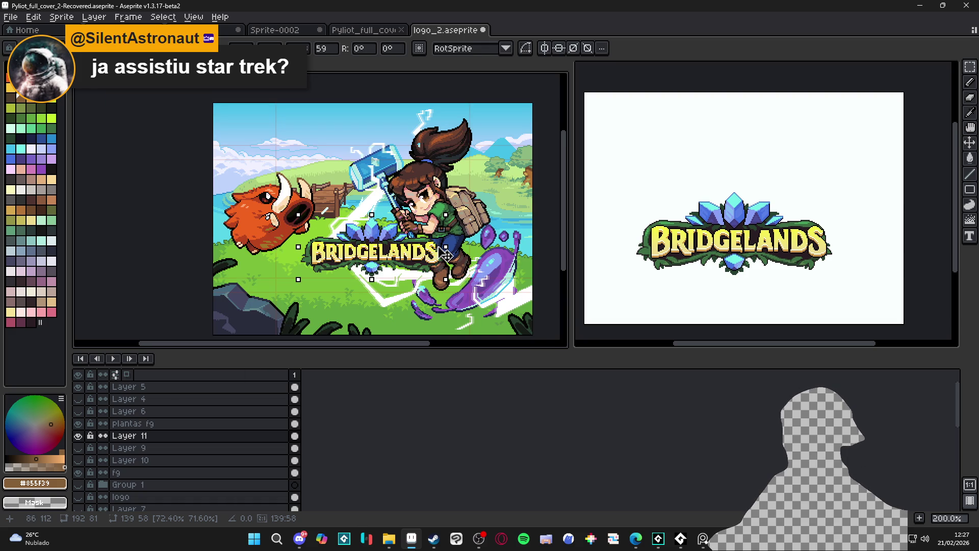
pyautogui.moveTo(394, 264)
pyautogui.mouseDown()
pyautogui.moveTo(266, 255)
pyautogui.moveTo(397, 251)
pyautogui.moveTo(392, 264)
pyautogui.mouseUp()
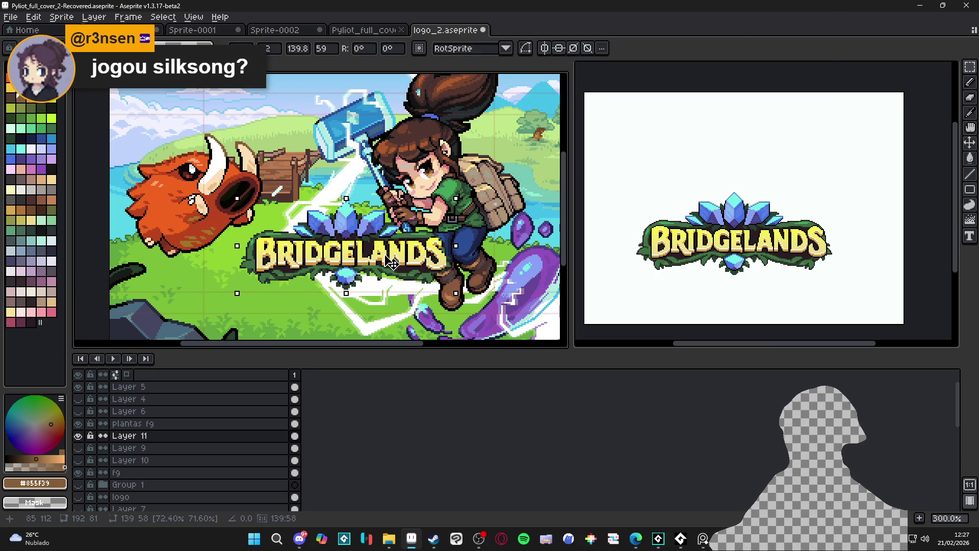
# Undo the shrink, rescale the logo to 162x68, commit it, and move it about 56 px left.
pyautogui.scroll(-1, 392, 263)
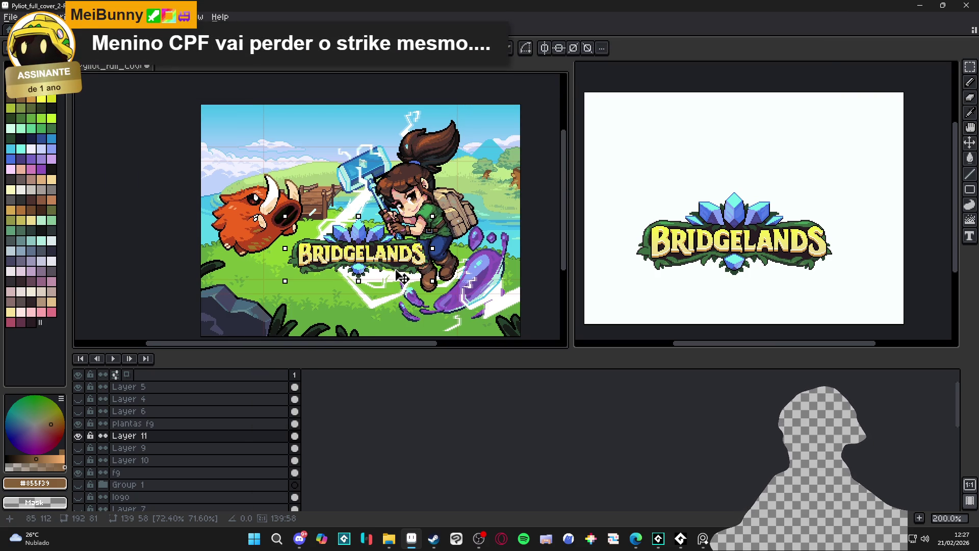
pyautogui.scroll(1, 402, 278)
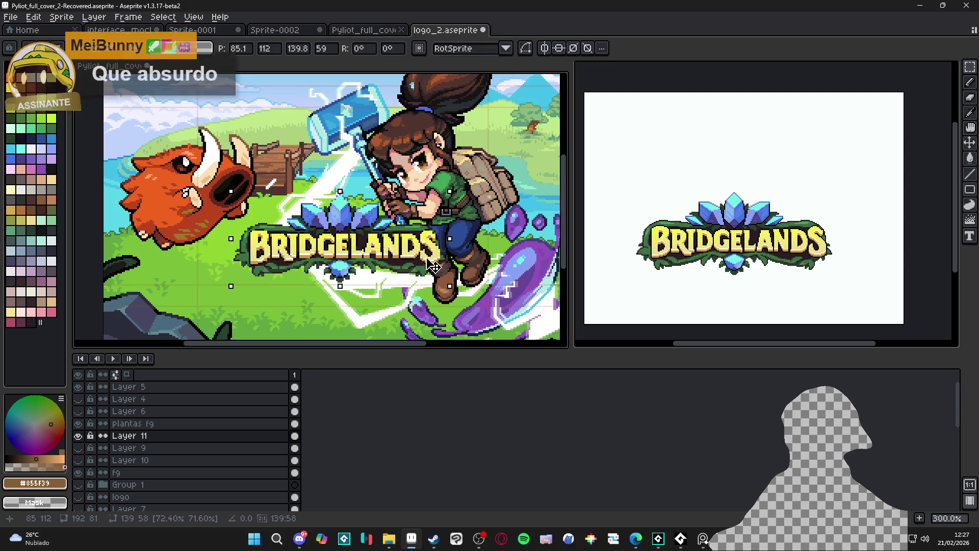
pyautogui.scroll(-1, 433, 264)
pyautogui.hotkey('ctrl', 'z')
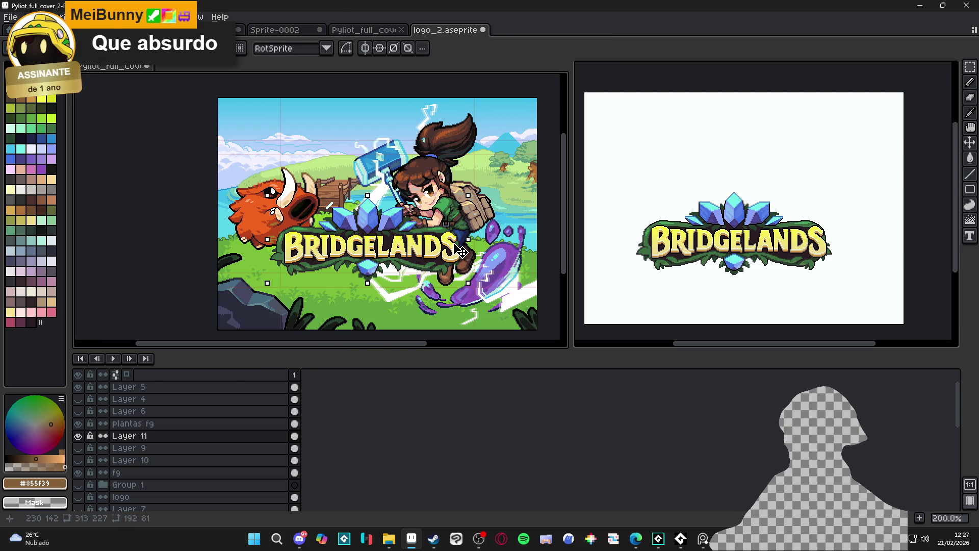
pyautogui.moveTo(469, 190); pyautogui.dragTo(466, 210)
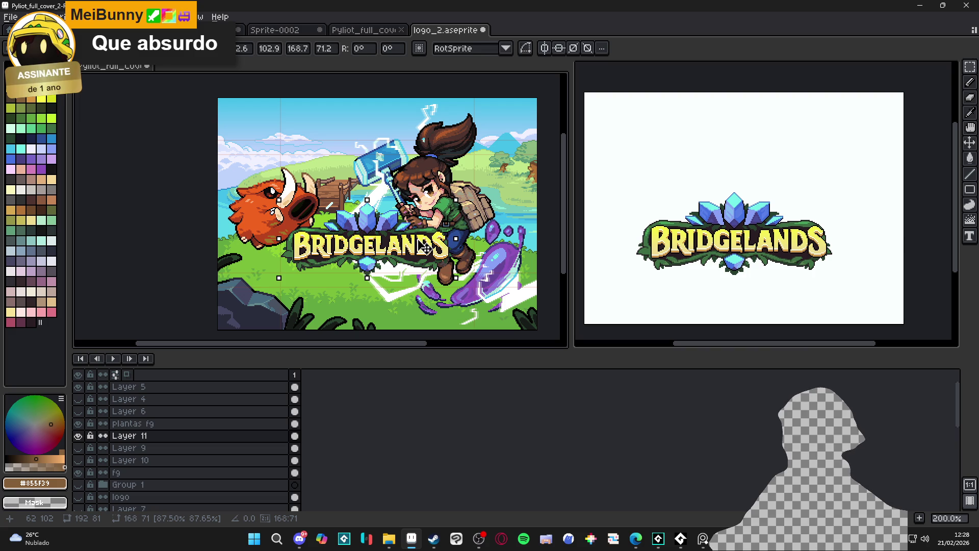
pyautogui.press('Return')
pyautogui.moveTo(432, 542)
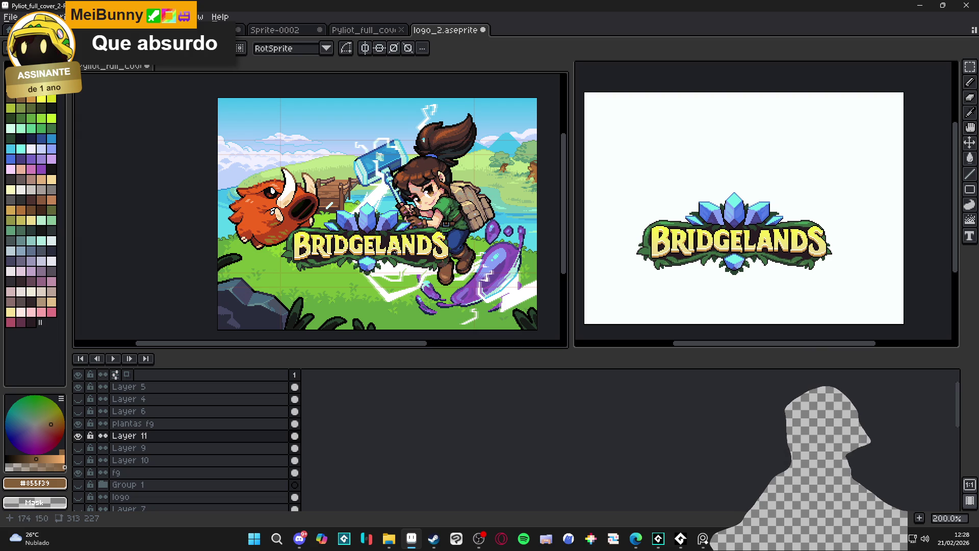
pyautogui.moveTo(399, 256)
pyautogui.mouseDown()
pyautogui.moveTo(342, 255)
pyautogui.moveTo(345, 236)
pyautogui.mouseUp()
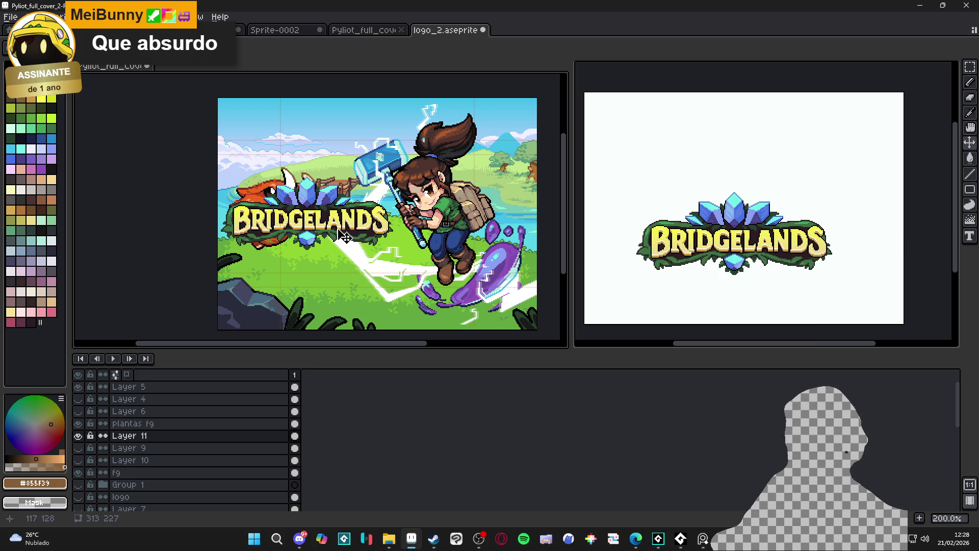
# On the hod layer, move the boar to the upper right, behind the heroine.
pyautogui.keyDown('ctrl'); pyautogui.click(278, 186); pyautogui.keyUp('ctrl')
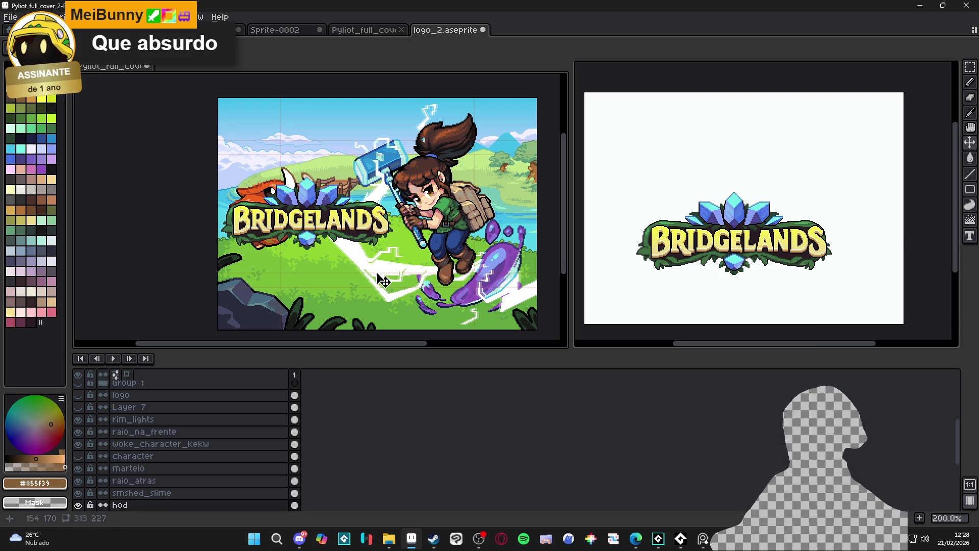
pyautogui.scroll(1, 298, 244)
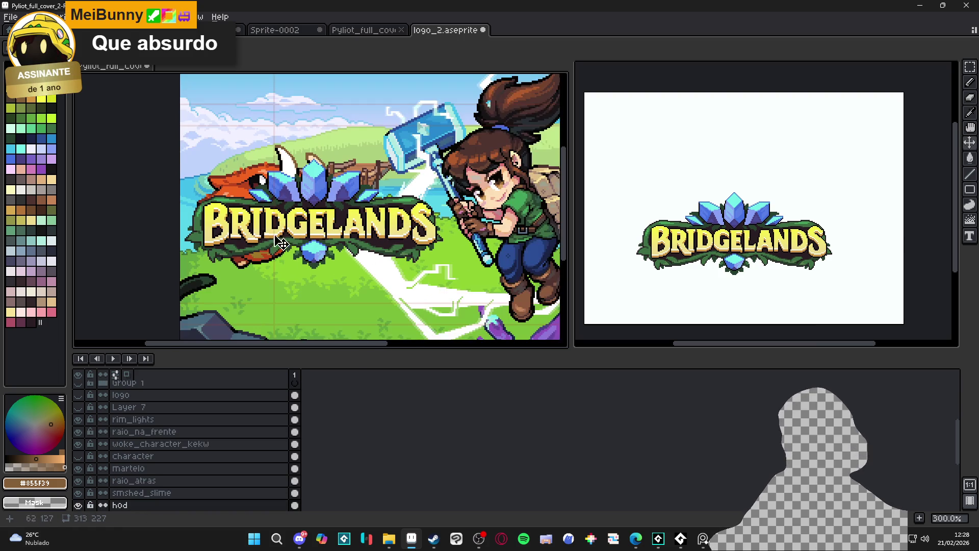
pyautogui.scroll(-1, 314, 255)
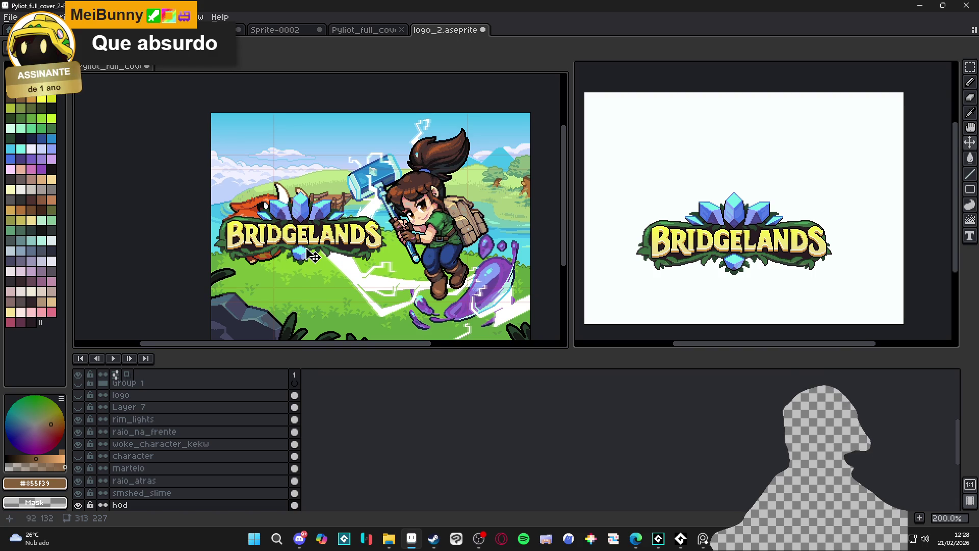
pyautogui.moveTo(258, 216)
pyautogui.mouseDown()
pyautogui.moveTo(385, 204)
pyautogui.moveTo(346, 197)
pyautogui.moveTo(423, 204)
pyautogui.moveTo(534, 193)
pyautogui.moveTo(343, 159)
pyautogui.moveTo(309, 169)
pyautogui.moveTo(548, 201)
pyautogui.moveTo(525, 207)
pyautogui.mouseUp()
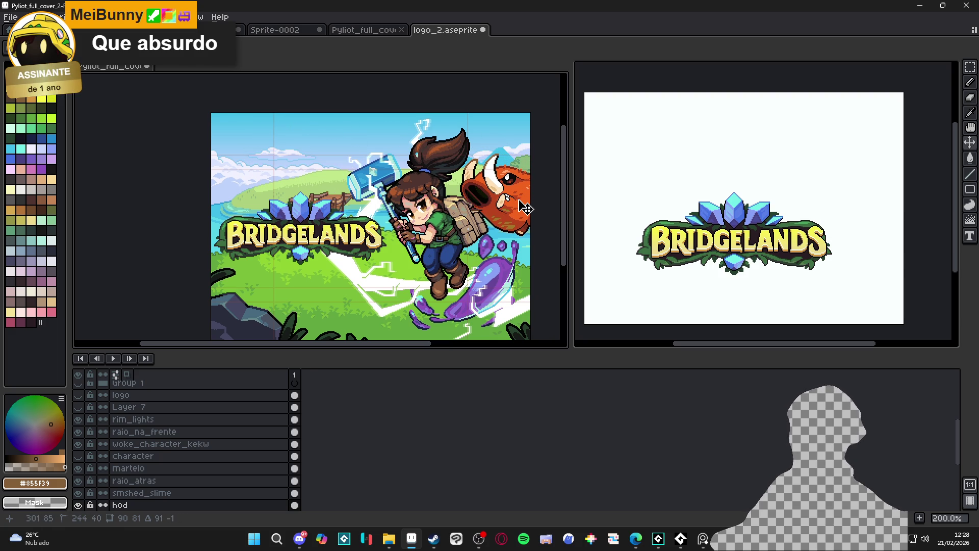
pyautogui.moveTo(526, 208); pyautogui.dragTo(525, 208)
pyautogui.moveTo(357, 209)
pyautogui.mouseDown()
pyautogui.moveTo(332, 175)
pyautogui.moveTo(320, 190)
pyautogui.mouseUp()
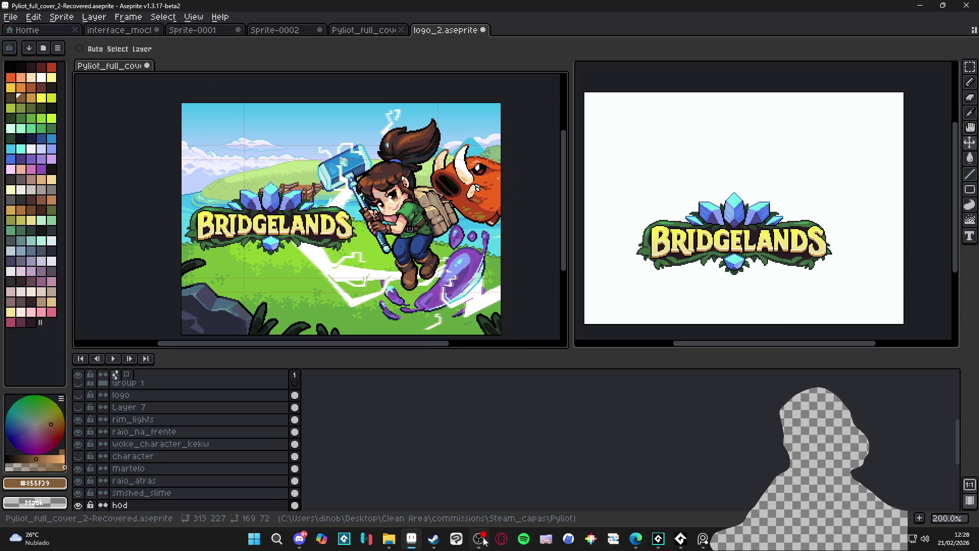
pyautogui.click(455, 538)
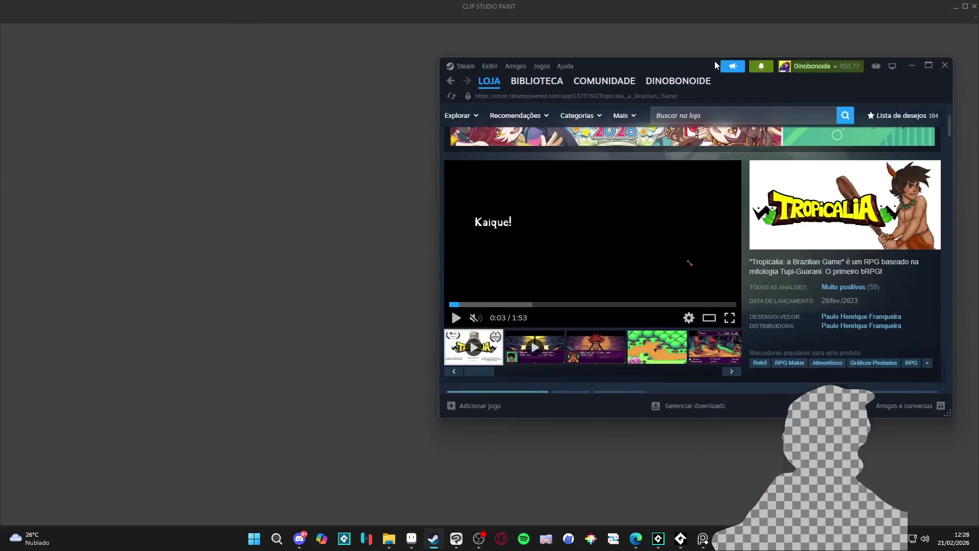
# Bring the Steam store window forward and maximize it.
pyautogui.moveTo(716, 57); pyautogui.dragTo(567, 132)
pyautogui.doubleClick(567, 132)
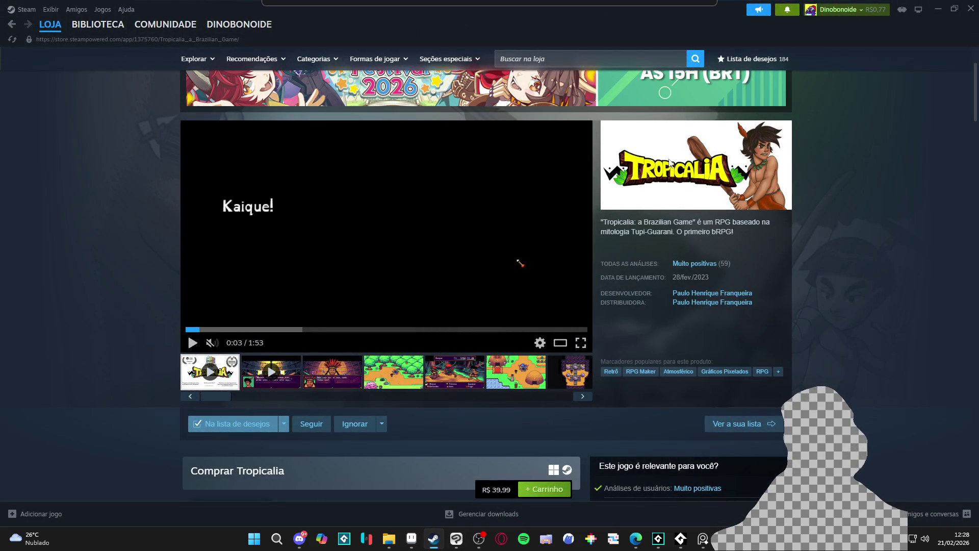
pyautogui.scroll(2, 707, 186)
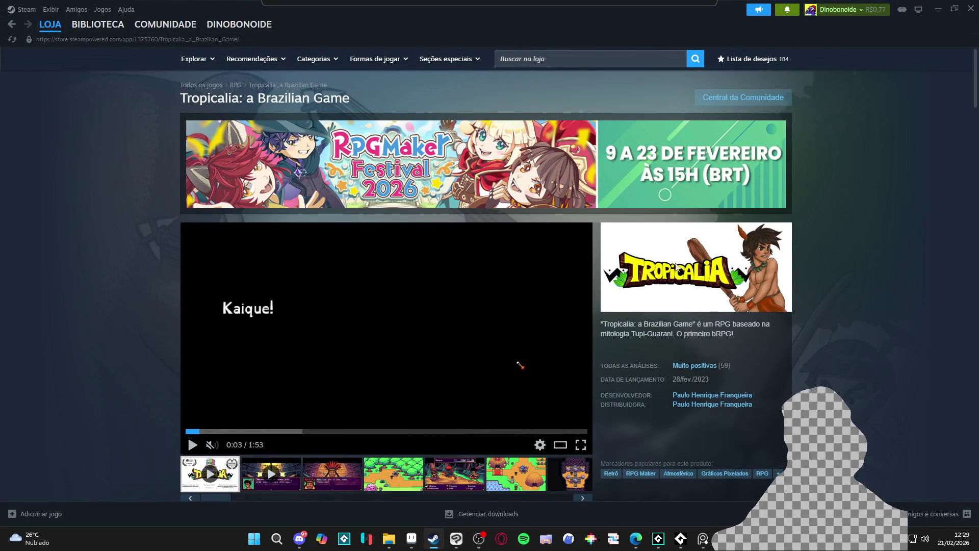
pyautogui.scroll(-2, 707, 278)
pyautogui.scroll(2, 700, 272)
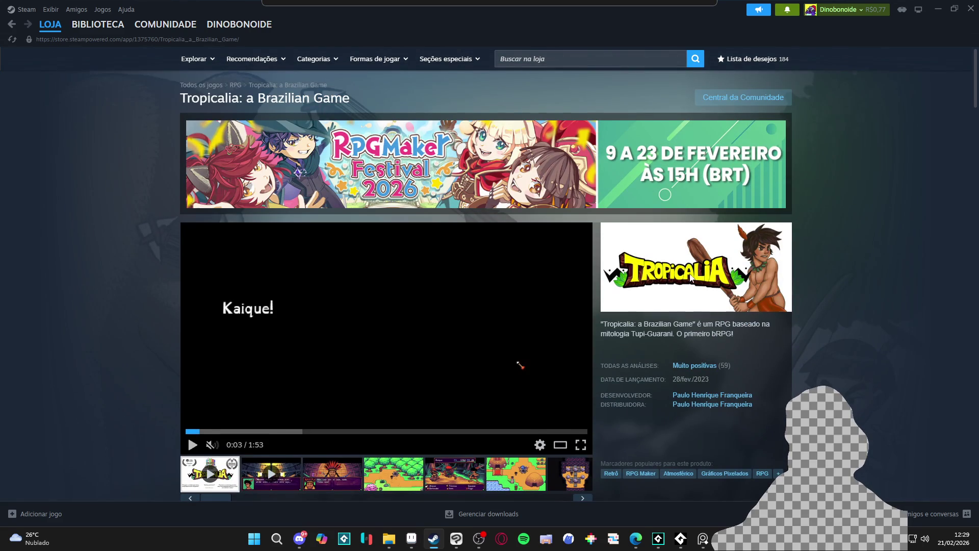
pyautogui.scroll(-1, 683, 306)
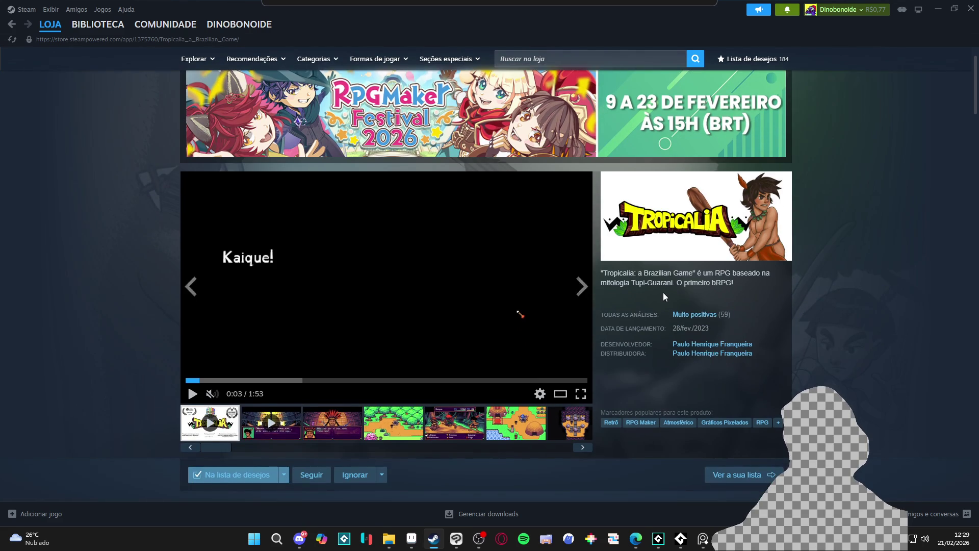
pyautogui.scroll(1, 586, 309)
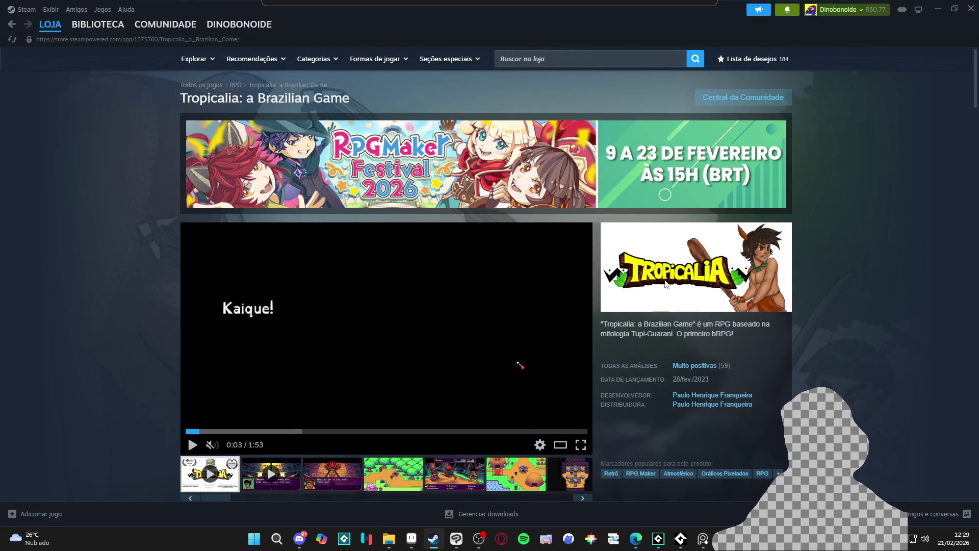
# Search the store for 'bridgelands' and open its store page.
pyautogui.click(568, 59)
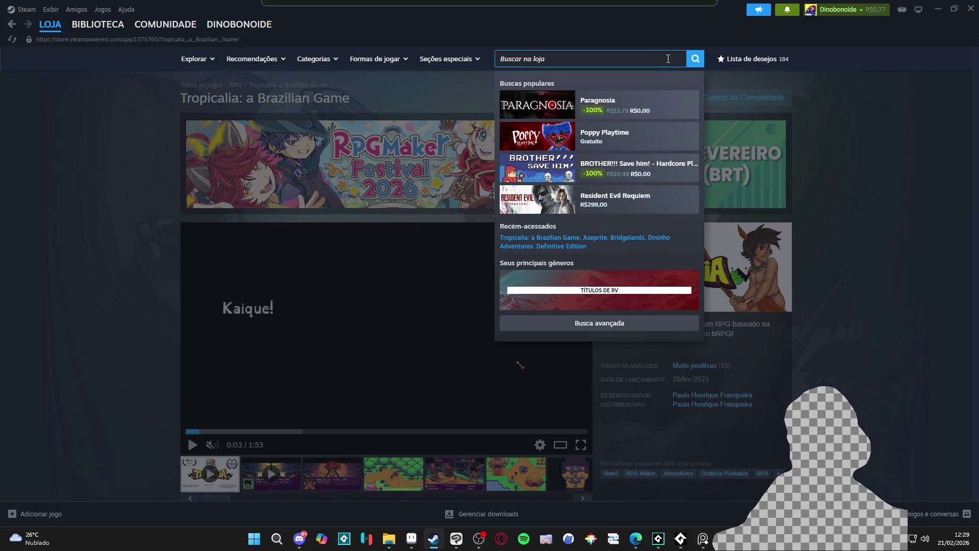
pyautogui.write('bric')
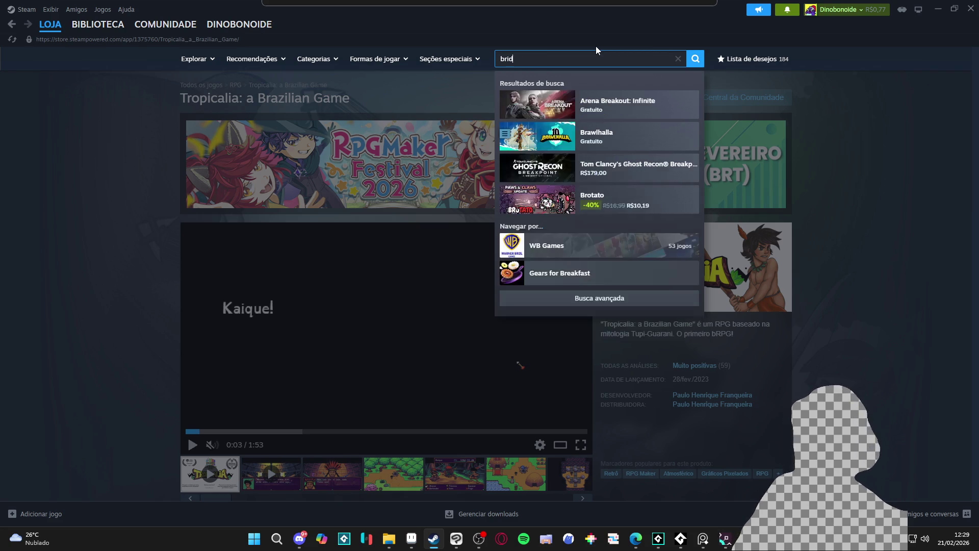
pyautogui.press('BackSpace')
pyautogui.write('dgelands')
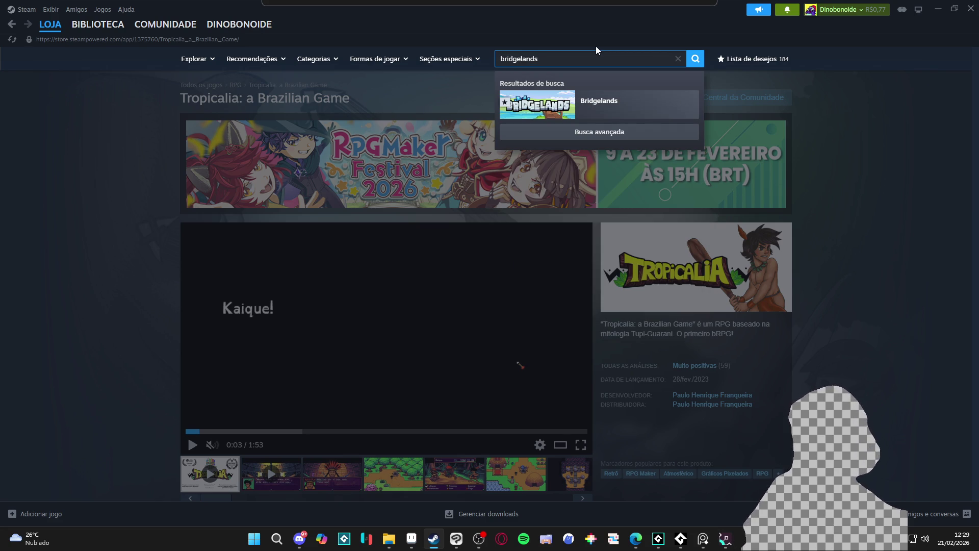
pyautogui.click(695, 112)
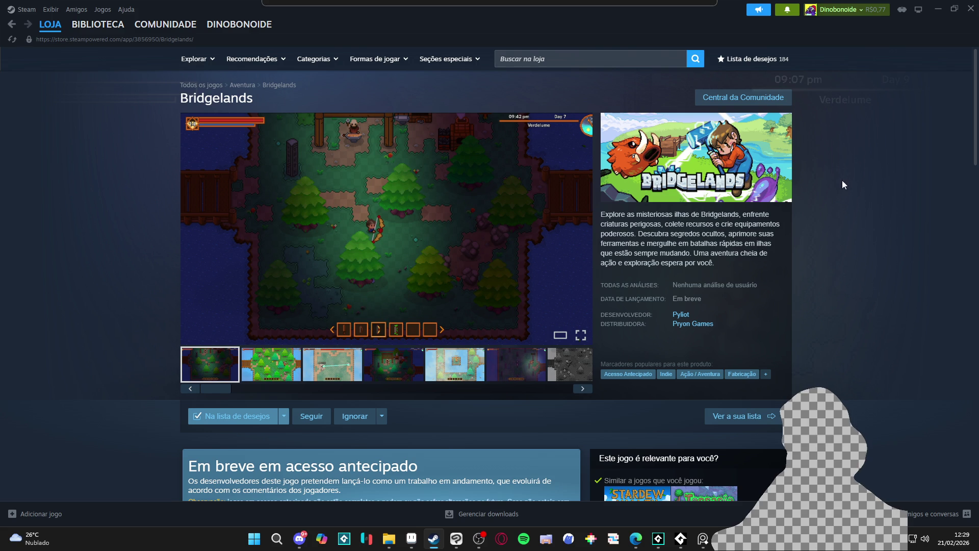
# Screenshot the Bridgelands header image and description block on the Steam page with Win+Shift+S.
pyautogui.click(462, 545)
pyautogui.click(462, 544)
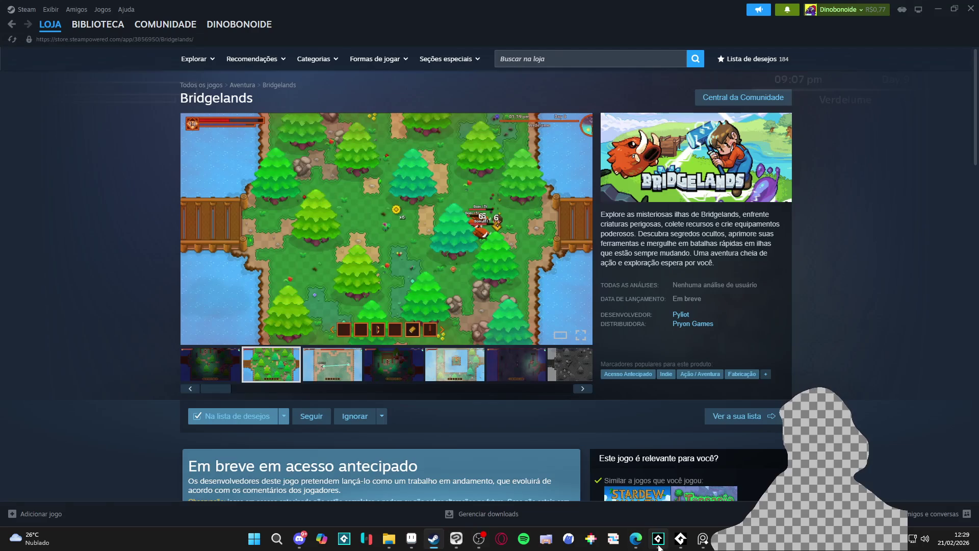
pyautogui.moveTo(636, 539)
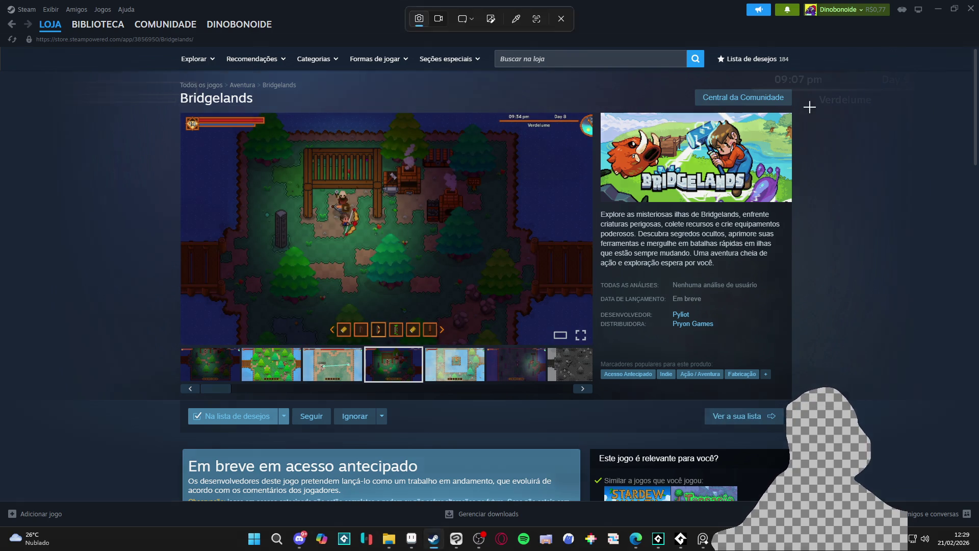
pyautogui.press('super+shift+s')
pyautogui.moveTo(811, 107)
pyautogui.mouseDown()
pyautogui.moveTo(555, 219)
pyautogui.moveTo(573, 209)
pyautogui.moveTo(445, 236)
pyautogui.moveTo(160, 392)
pyautogui.moveTo(164, 408)
pyautogui.mouseUp()
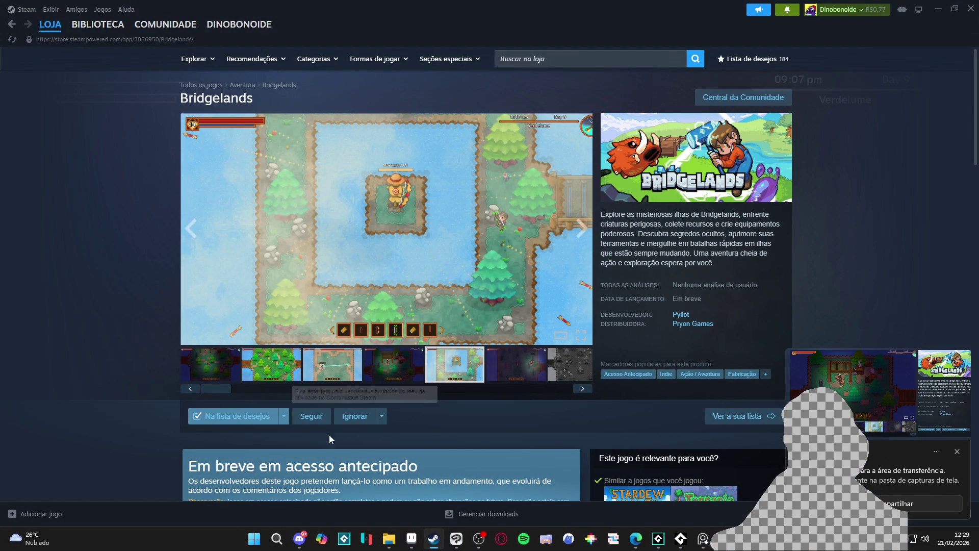
pyautogui.click(456, 538)
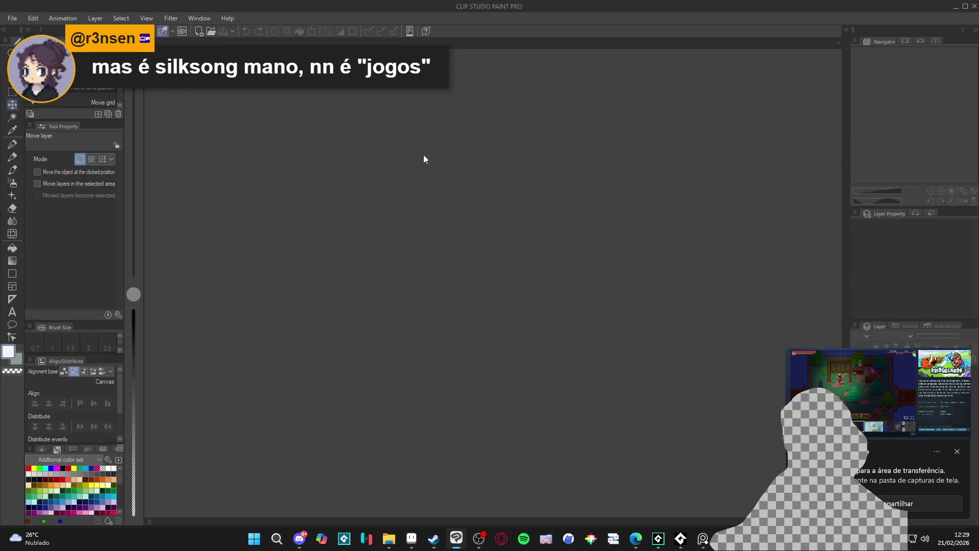
# Make a Clip Studio canvas from the clipboard's Steam store screenshot, then return to Aseprite.
pyautogui.click(13, 17)
pyautogui.click(21, 43)
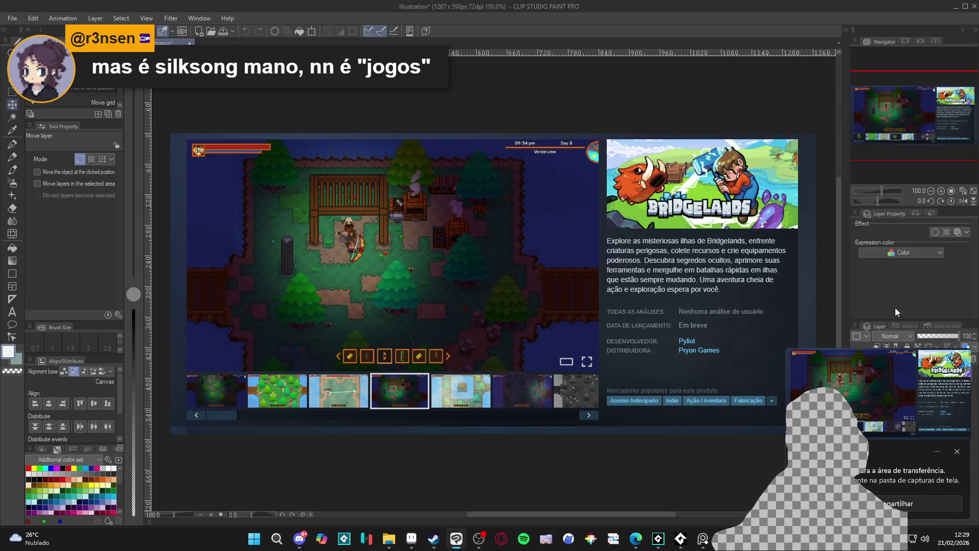
pyautogui.click(957, 452)
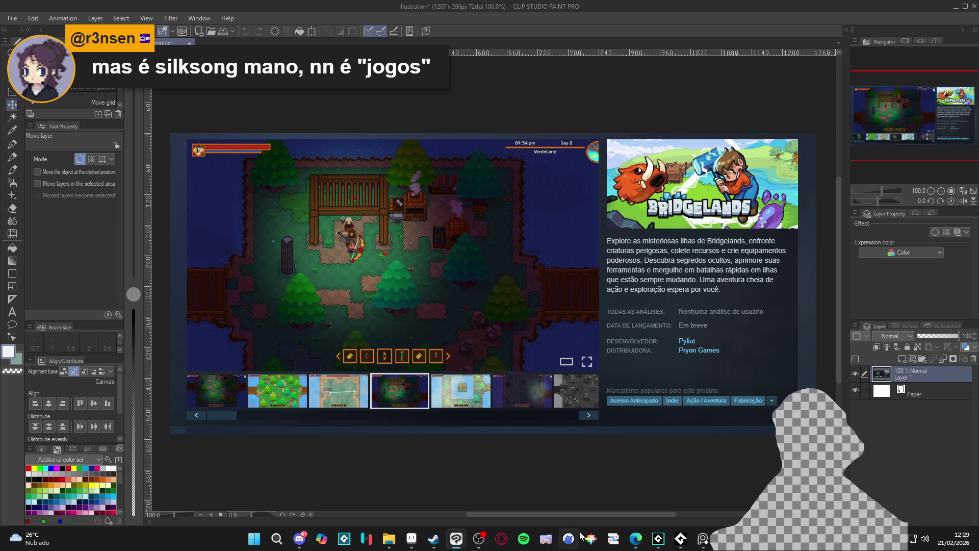
pyautogui.click(409, 540)
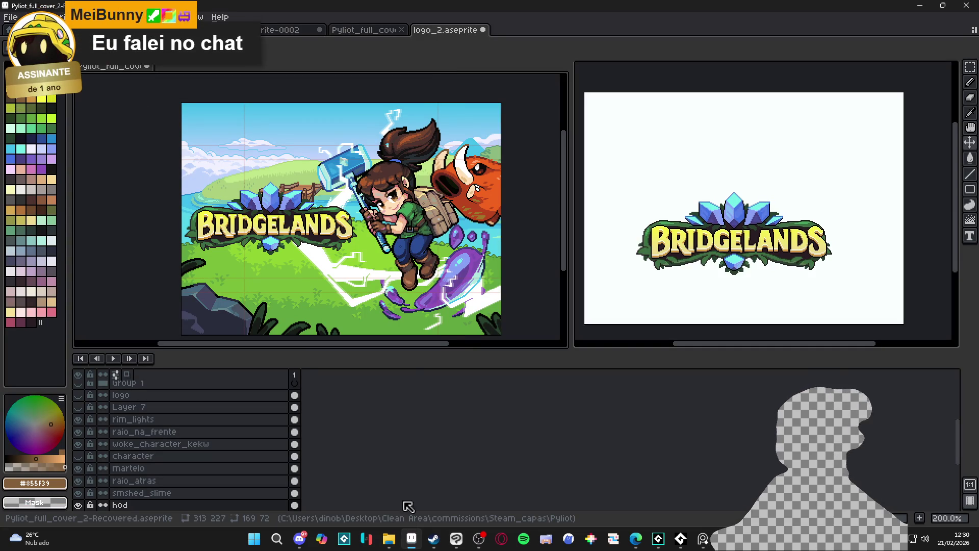
# Zoom to 300% and widen the panels so the cover artwork fills the view.
pyautogui.scroll(1, 408, 311)
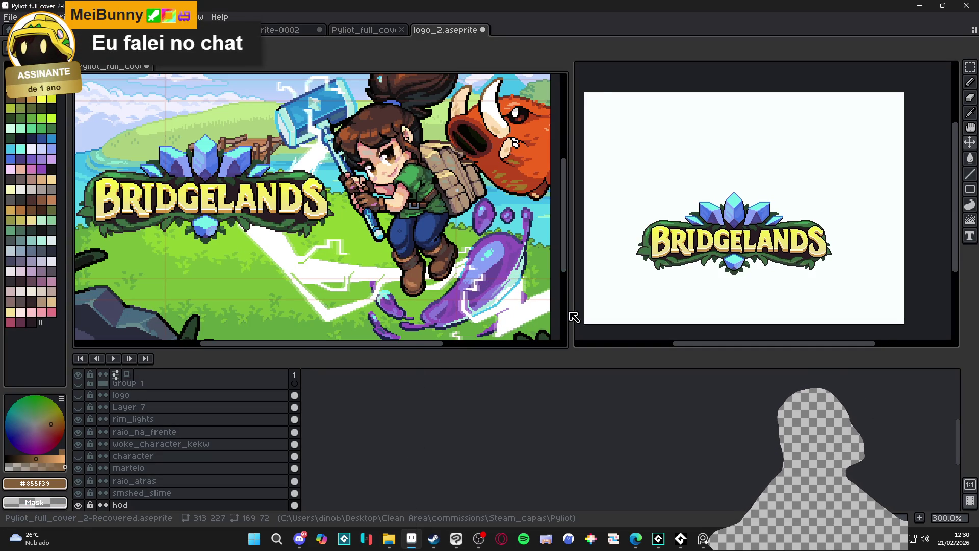
pyautogui.moveTo(571, 311); pyautogui.dragTo(611, 311)
pyautogui.moveTo(543, 352); pyautogui.dragTo(542, 398)
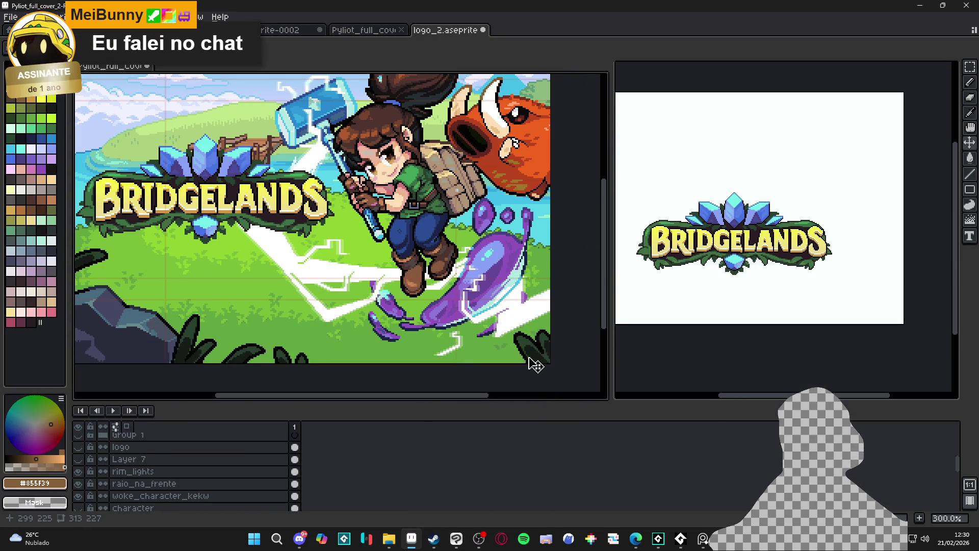
pyautogui.moveTo(540, 268); pyautogui.dragTo(548, 278)
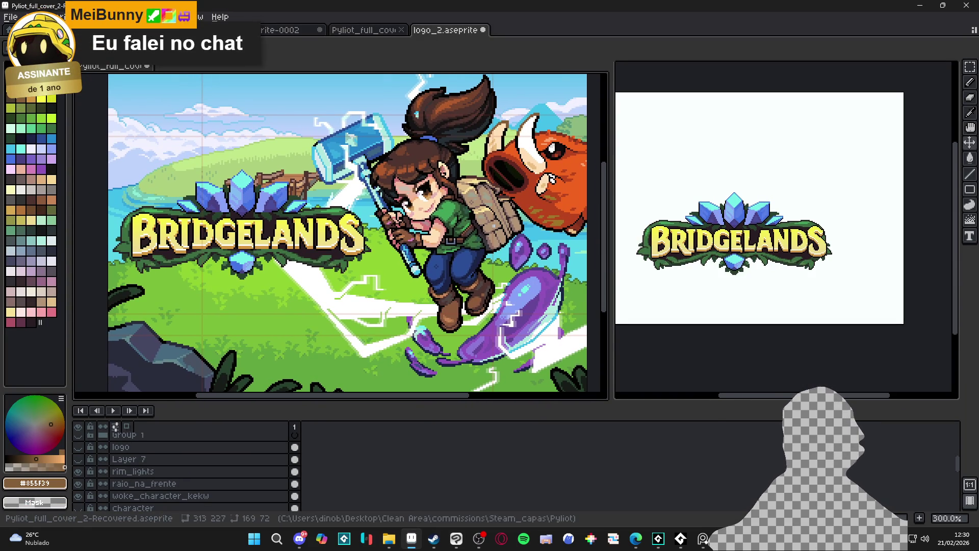
# Snip the cover artwork to the clipboard and return to Clip Studio Paint.
pyautogui.press('super+shift+s')
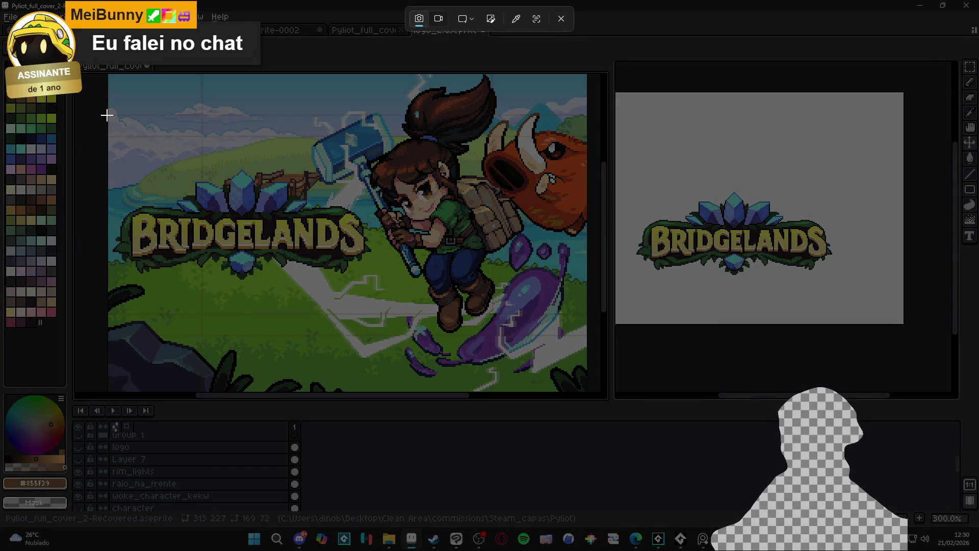
pyautogui.moveTo(106, 116)
pyautogui.mouseDown()
pyautogui.moveTo(473, 326)
pyautogui.moveTo(587, 336)
pyautogui.mouseUp()
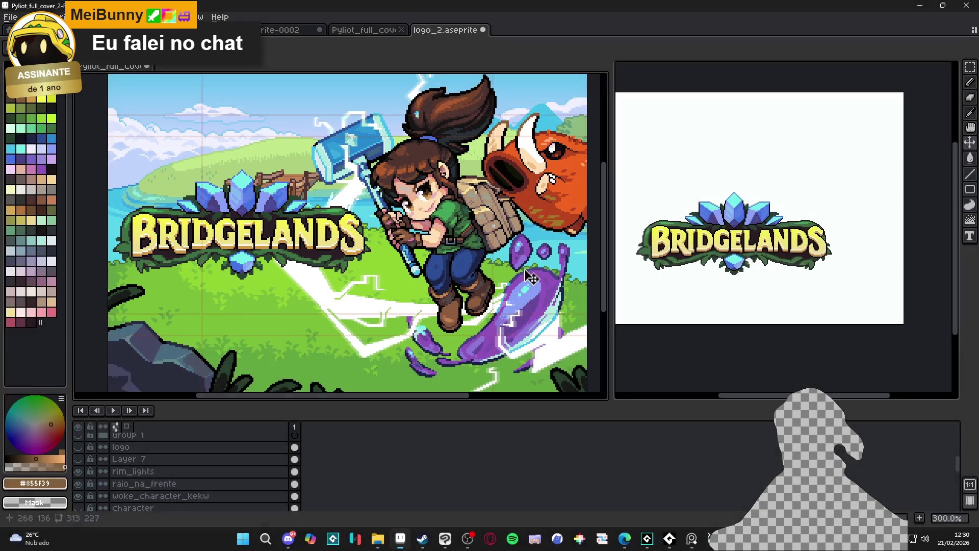
pyautogui.click(460, 542)
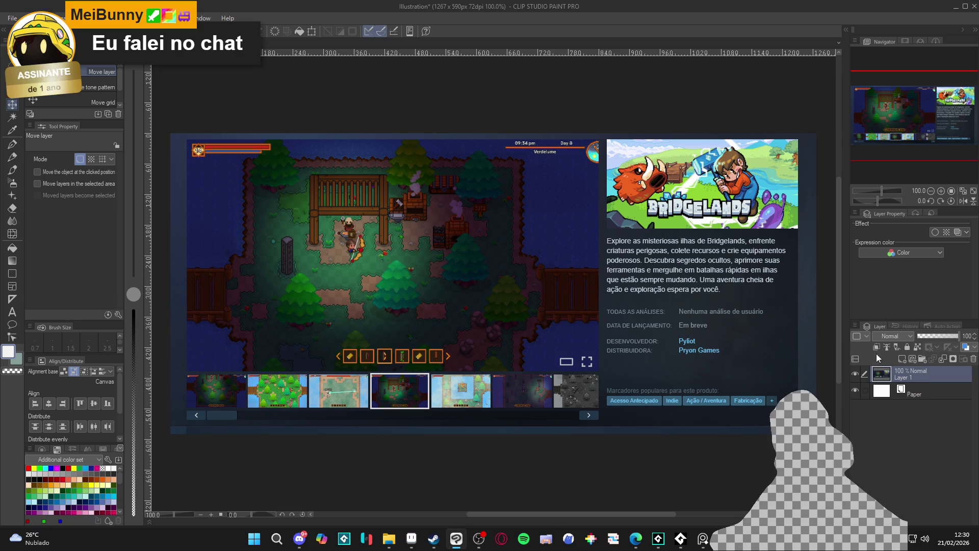
# Paste the captured cover and scale it to about 40–47% over the capsule image.
pyautogui.hotkey('ctrl', 'v')
pyautogui.hotkey('ctrl', 't')
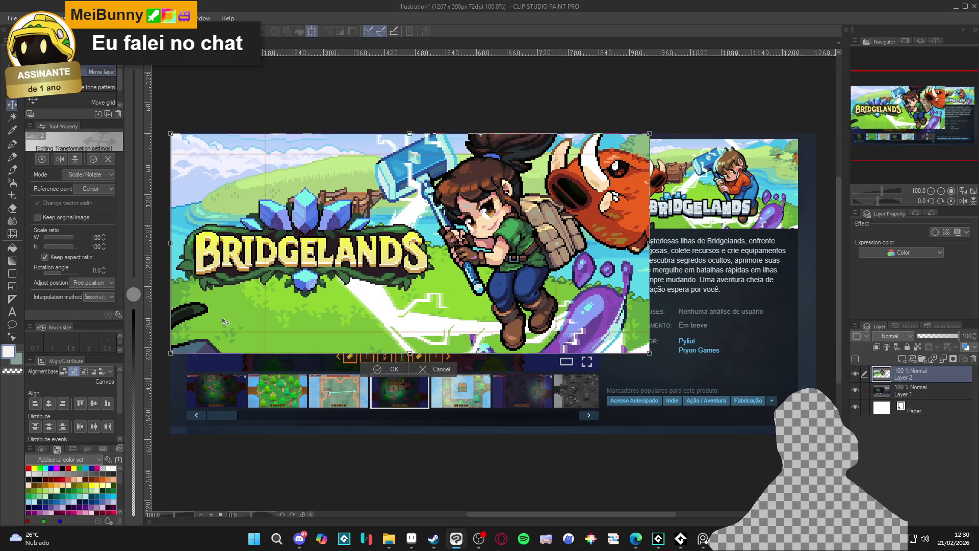
pyautogui.moveTo(239, 329)
pyautogui.mouseDown()
pyautogui.moveTo(328, 284)
pyautogui.moveTo(426, 263)
pyautogui.moveTo(606, 251)
pyautogui.mouseUp()
pyautogui.scroll(2, 728, 203)
pyautogui.scroll(1, 728, 203)
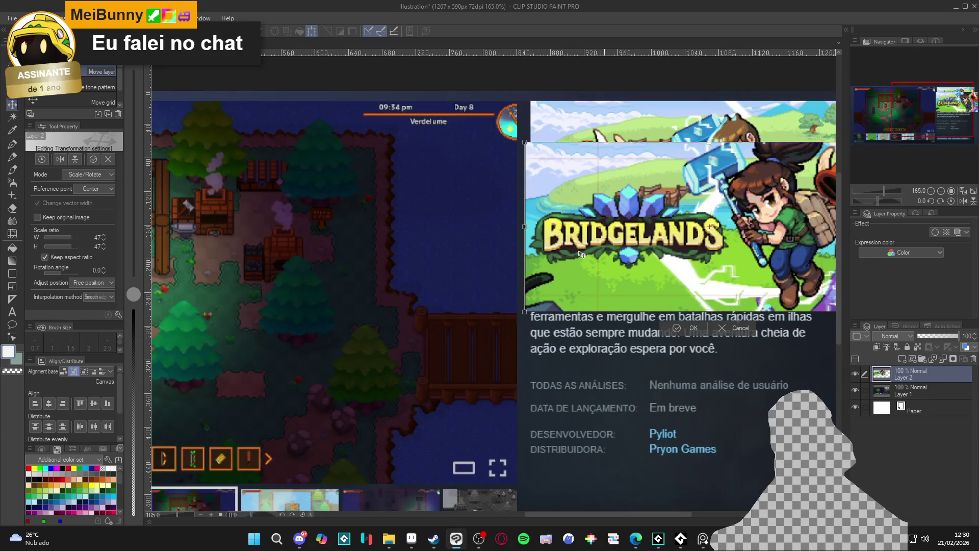
pyautogui.moveTo(719, 194); pyautogui.dragTo(500, 220)
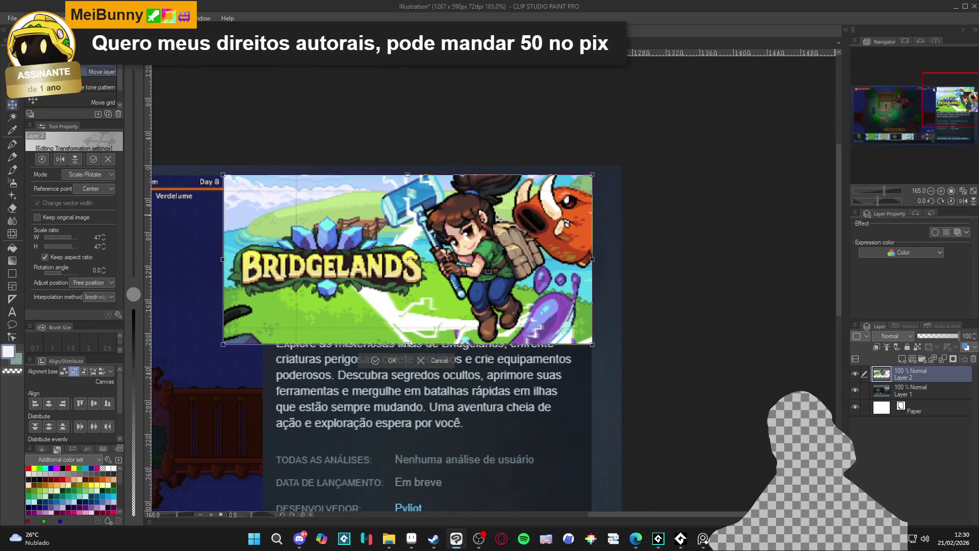
pyautogui.moveTo(224, 343)
pyautogui.mouseDown()
pyautogui.moveTo(275, 320)
pyautogui.moveTo(347, 323)
pyautogui.mouseUp()
pyautogui.moveTo(468, 282); pyautogui.dragTo(525, 305)
pyautogui.moveTo(275, 177); pyautogui.dragTo(273, 177)
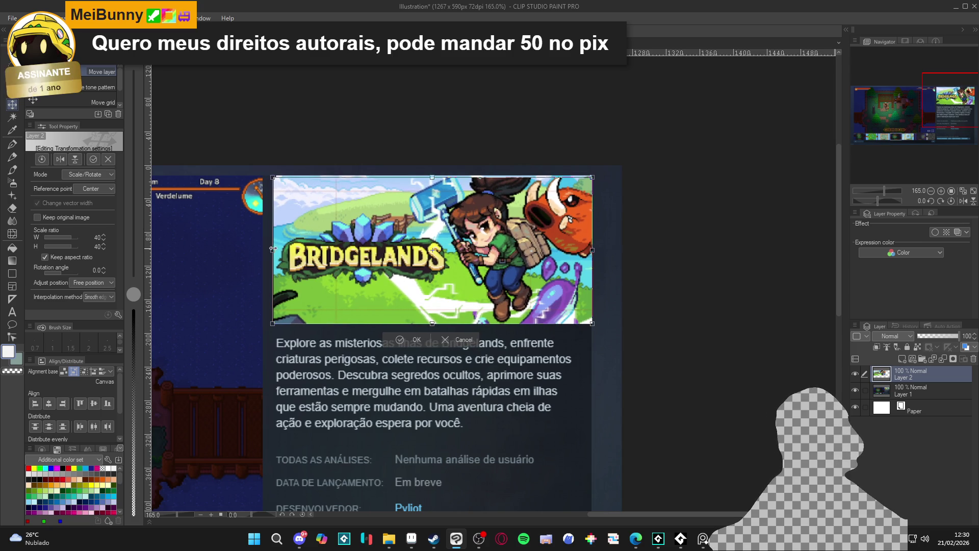
pyautogui.moveTo(329, 230); pyautogui.dragTo(329, 229)
pyautogui.press('Return')
# Undo the resize and the pasted cover, returning to the plain store mockup.
pyautogui.hotkey('ctrl', 'z')
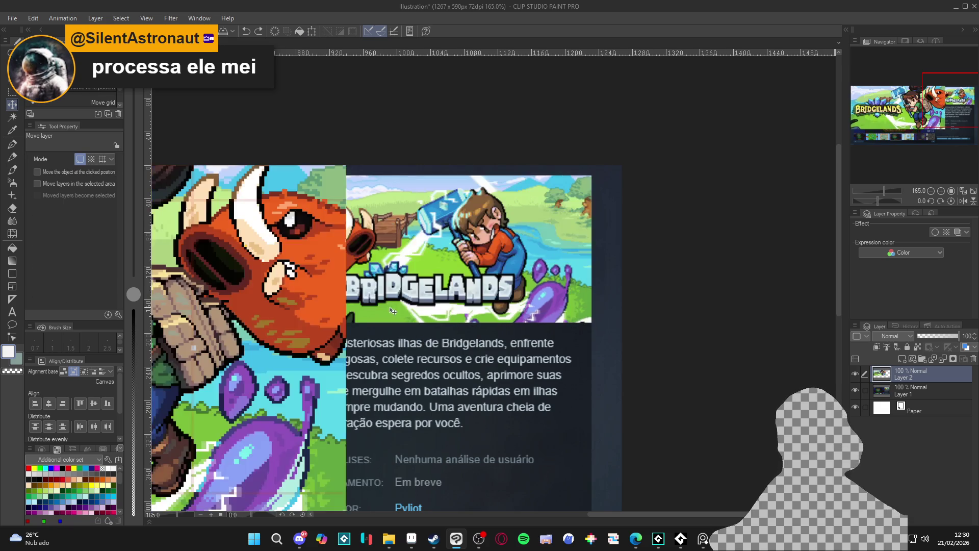
pyautogui.scroll(-5, 334, 325)
pyautogui.hotkey('ctrl', 'z')
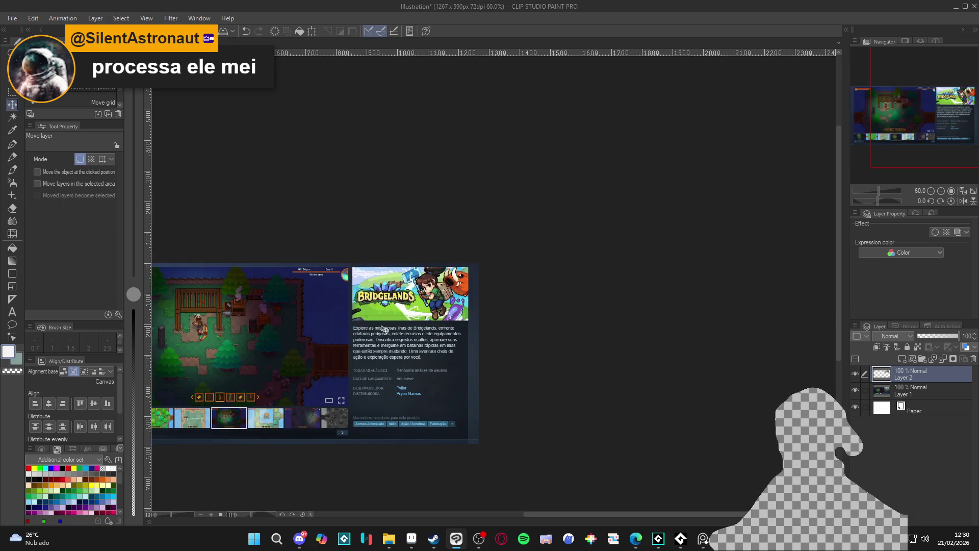
pyautogui.scroll(4, 555, 290)
pyautogui.moveTo(555, 289); pyautogui.dragTo(561, 281)
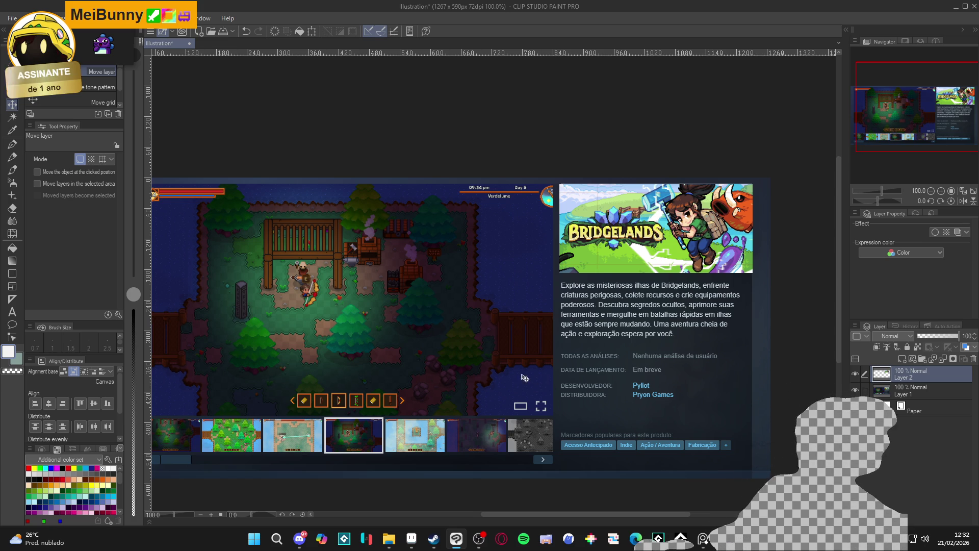
# Flick Layer 2's visibility to compare covers, leave it shown, and switch to Aseprite.
pyautogui.click(855, 375)
pyautogui.click(855, 374)
pyautogui.click(855, 375)
pyautogui.click(855, 375)
pyautogui.click(855, 375)
pyautogui.click(854, 375)
pyautogui.click(855, 375)
pyautogui.click(855, 374)
pyautogui.click(855, 374)
pyautogui.click(855, 375)
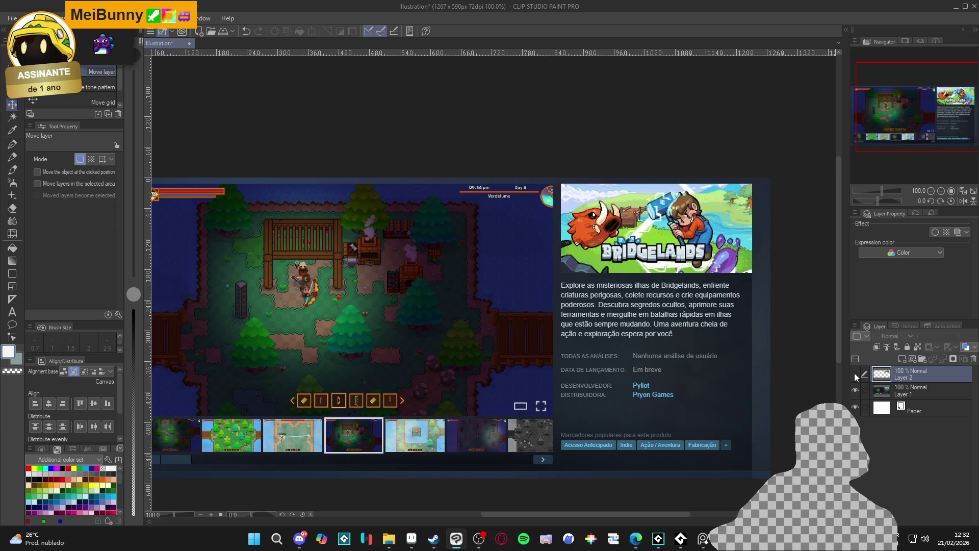
pyautogui.click(854, 375)
pyautogui.click(855, 375)
pyautogui.click(855, 374)
pyautogui.click(854, 374)
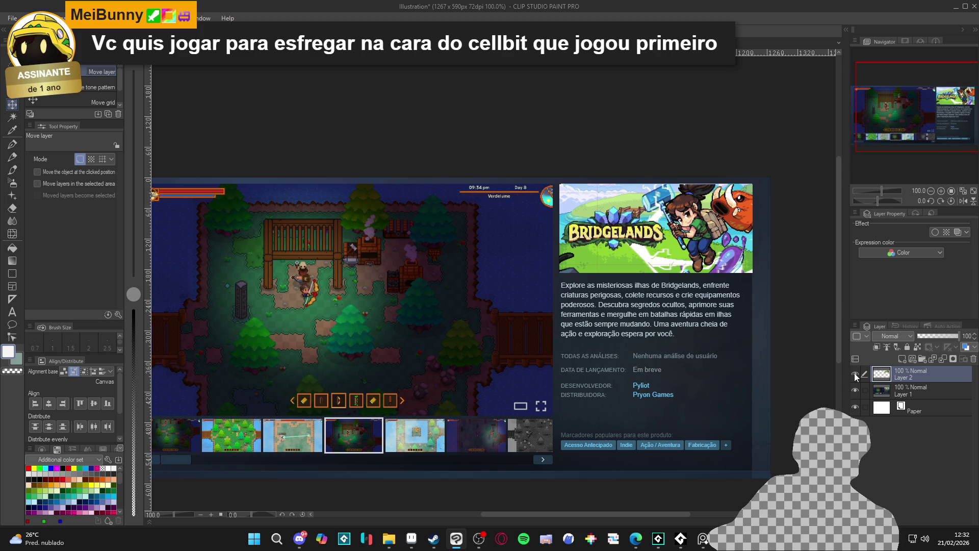
pyautogui.click(416, 540)
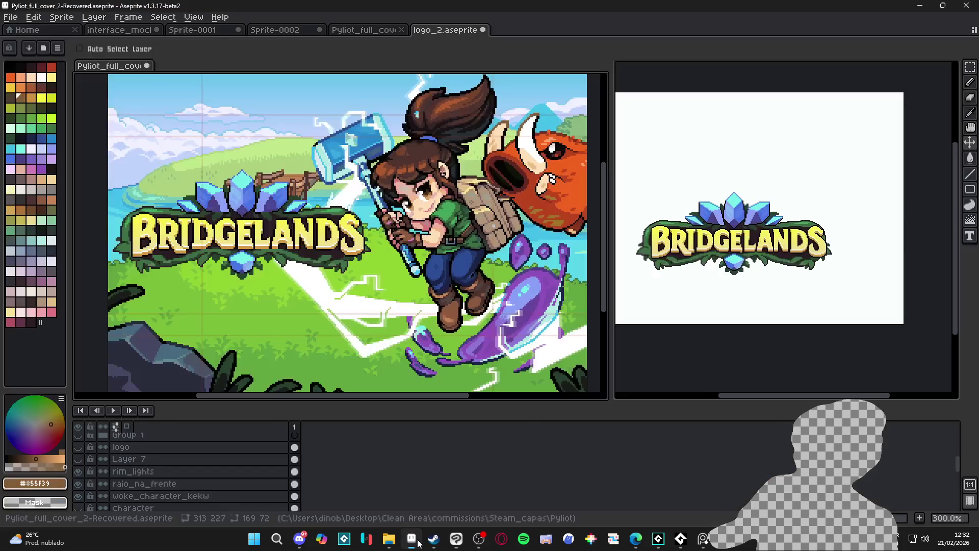
# Flip the hod boar layer horizontally, reposition it, and lower the BRIDGELANDS logo.
pyautogui.scroll(-2, 153, 474)
pyautogui.click(78, 505)
pyautogui.click(77, 505)
pyautogui.hotkey('shift', 'h')
pyautogui.press('v')
pyautogui.moveTo(168, 175); pyautogui.dragTo(177, 175)
pyautogui.moveTo(254, 250)
pyautogui.mouseDown()
pyautogui.moveTo(252, 282)
pyautogui.moveTo(275, 279)
pyautogui.mouseUp()
pyautogui.moveTo(163, 187); pyautogui.dragTo(180, 193)
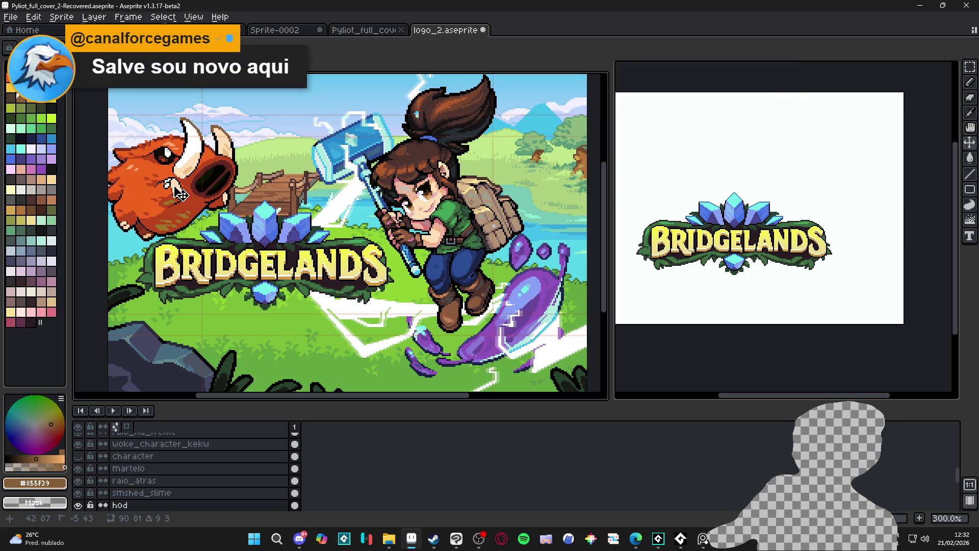
# Try moving the smshed_slime layer, undo it, then snip the updated cover.
pyautogui.moveTo(187, 151)
pyautogui.mouseDown()
pyautogui.moveTo(311, 168)
pyautogui.moveTo(298, 165)
pyautogui.mouseUp()
pyautogui.scroll(-1, 299, 166)
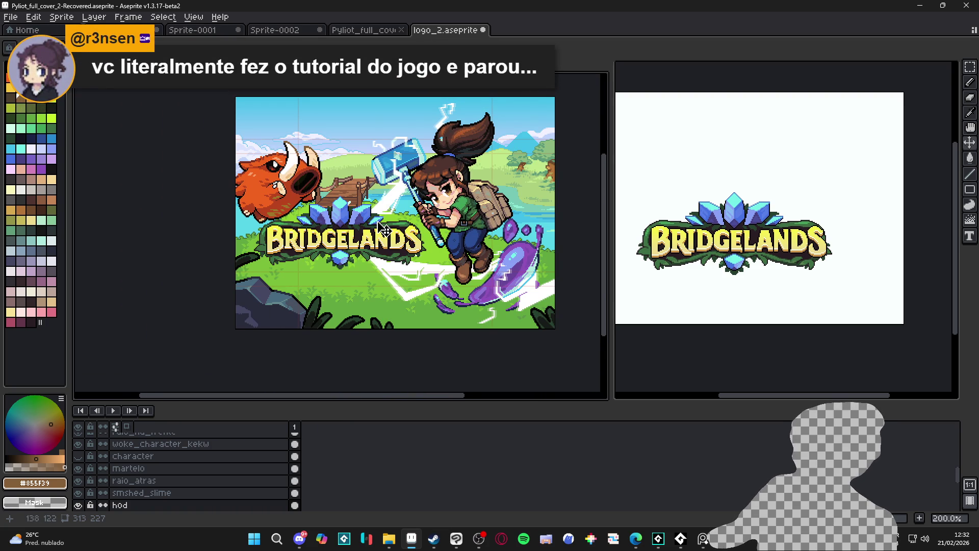
pyautogui.scroll(1, 495, 268)
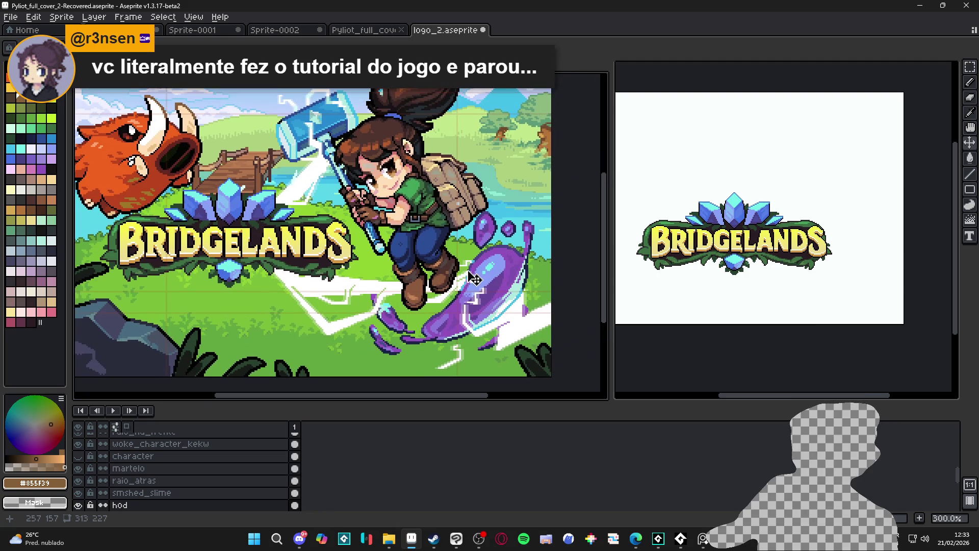
pyautogui.moveTo(492, 266); pyautogui.dragTo(483, 305)
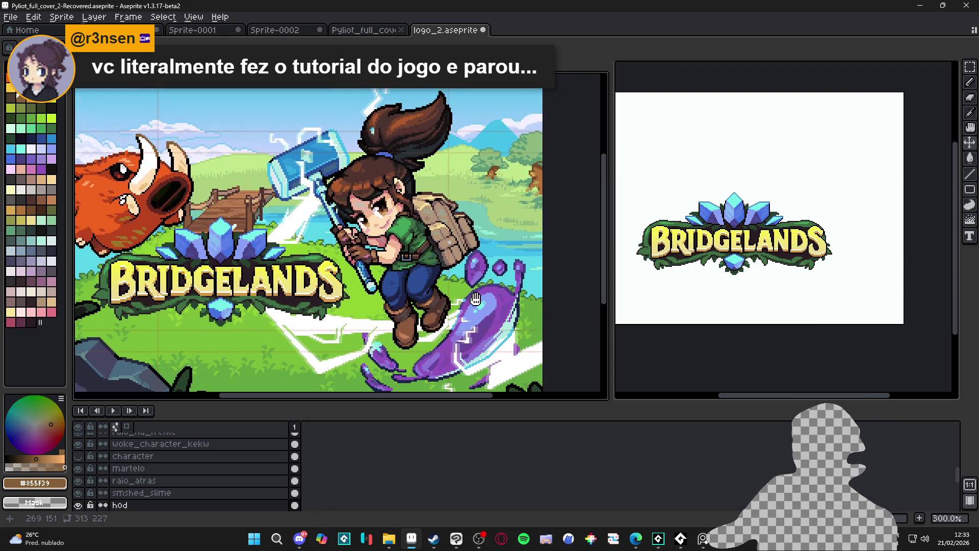
pyautogui.keyDown('ctrl'); pyautogui.click(488, 306); pyautogui.keyUp('ctrl')
pyautogui.moveTo(490, 306); pyautogui.dragTo(475, 333)
pyautogui.hotkey('ctrl', 'z')
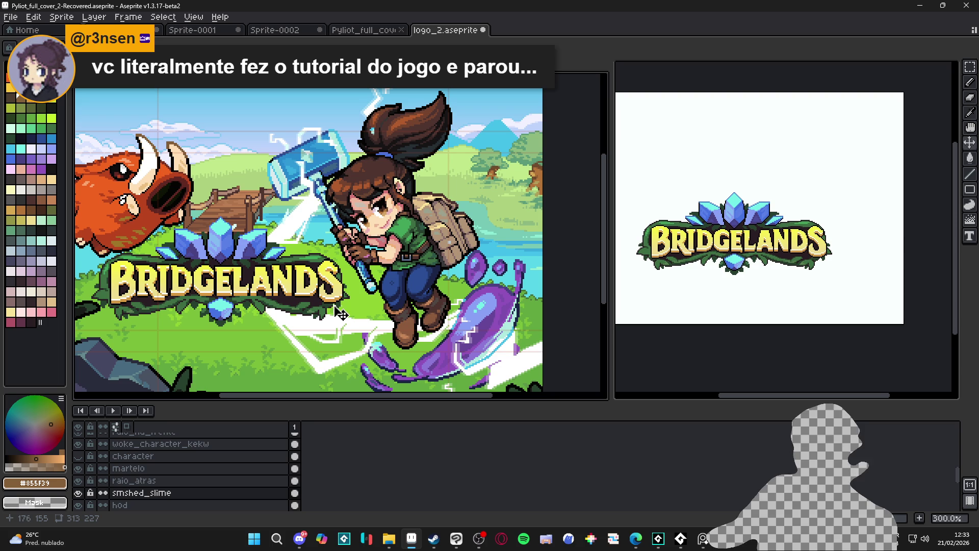
pyautogui.moveTo(354, 318); pyautogui.dragTo(390, 290)
pyautogui.moveTo(408, 423); pyautogui.dragTo(408, 459)
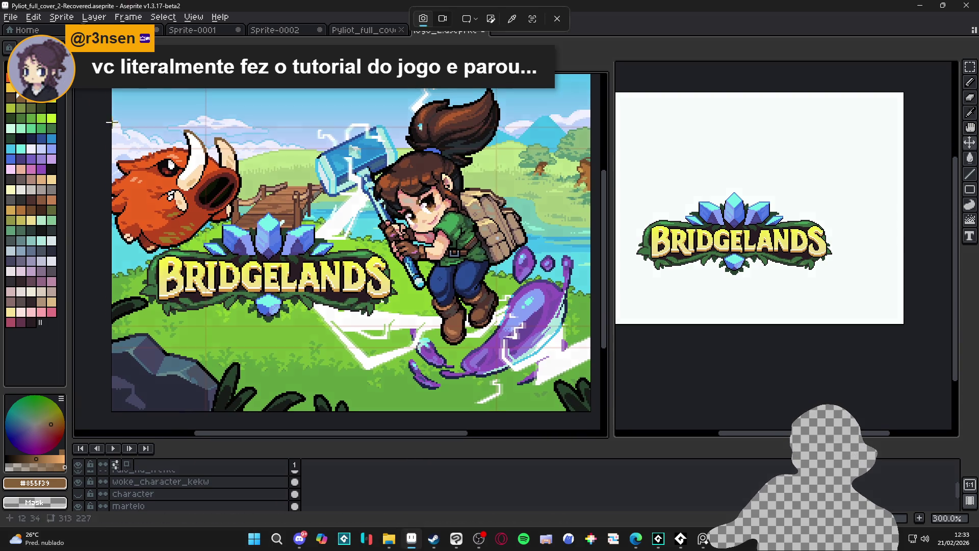
pyautogui.press('super+shift+s')
pyautogui.moveTo(112, 127)
pyautogui.mouseDown()
pyautogui.moveTo(435, 255)
pyautogui.moveTo(590, 346)
pyautogui.mouseUp()
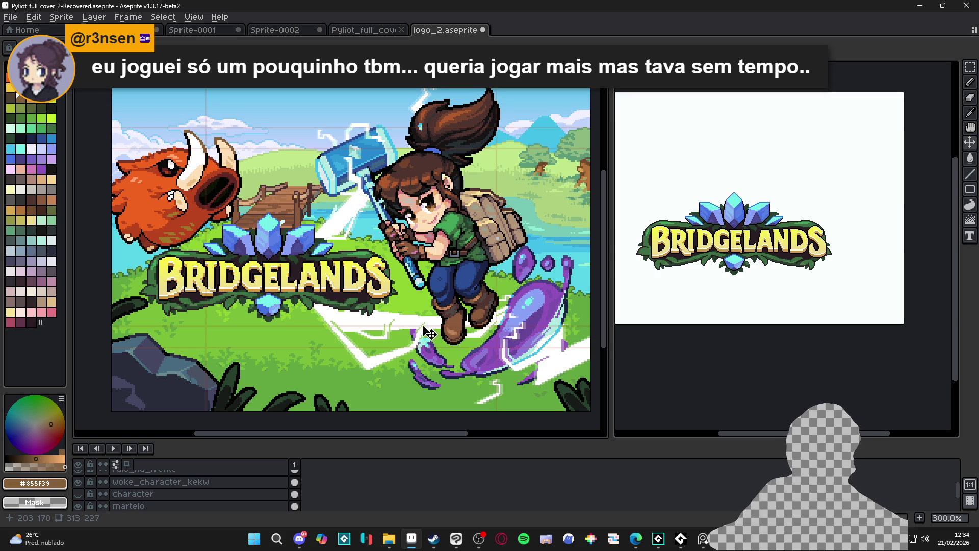
# Switch to Clip Studio Paint's store-page mockup.
pyautogui.click(460, 540)
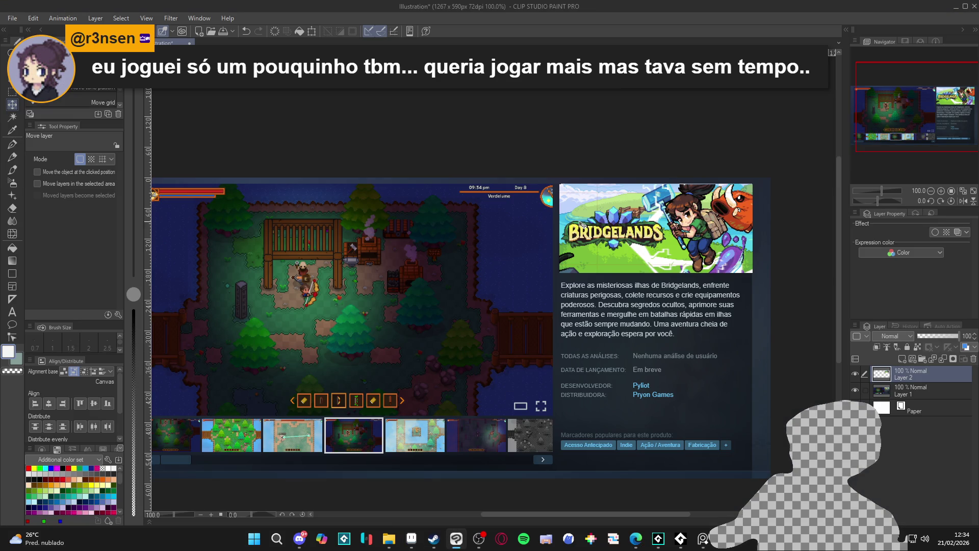
# Hide the earlier cover on Layer 2 and position the Layer 3 banner over the header.
pyautogui.moveTo(474, 299); pyautogui.dragTo(542, 344)
pyautogui.click(855, 390)
pyautogui.click(856, 374)
pyautogui.click(856, 374)
pyautogui.moveTo(603, 305); pyautogui.dragTo(657, 269)
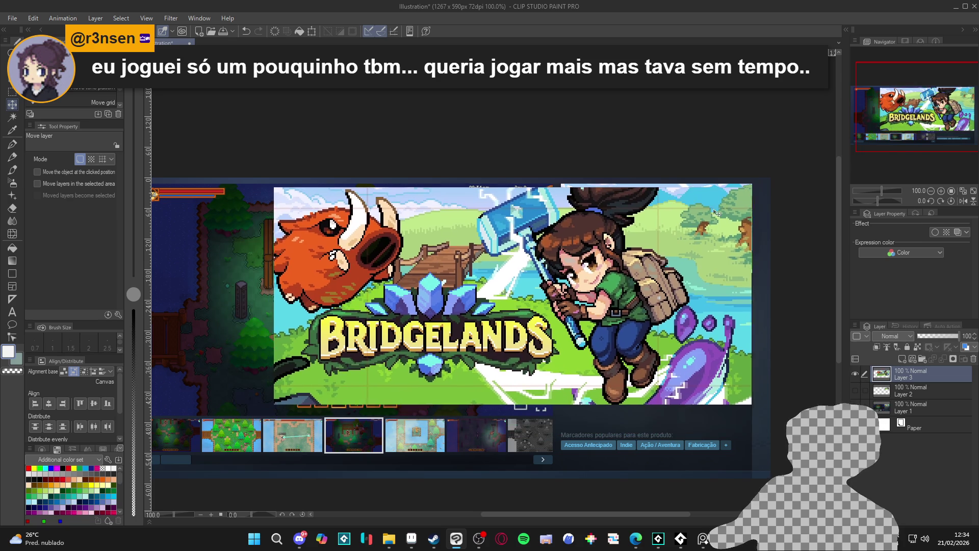
pyautogui.scroll(5, 750, 198)
pyautogui.moveTo(749, 198); pyautogui.dragTo(765, 172)
pyautogui.scroll(-6, 765, 172)
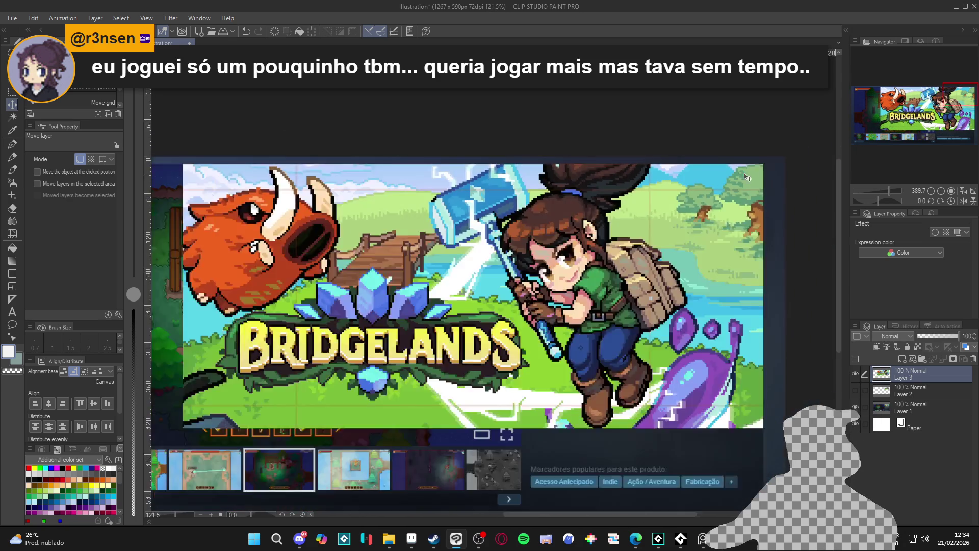
# Scale the Layer 3 cover down to fit the image slot above the description.
pyautogui.hotkey('ctrl', 't')
pyautogui.scroll(3, 510, 264)
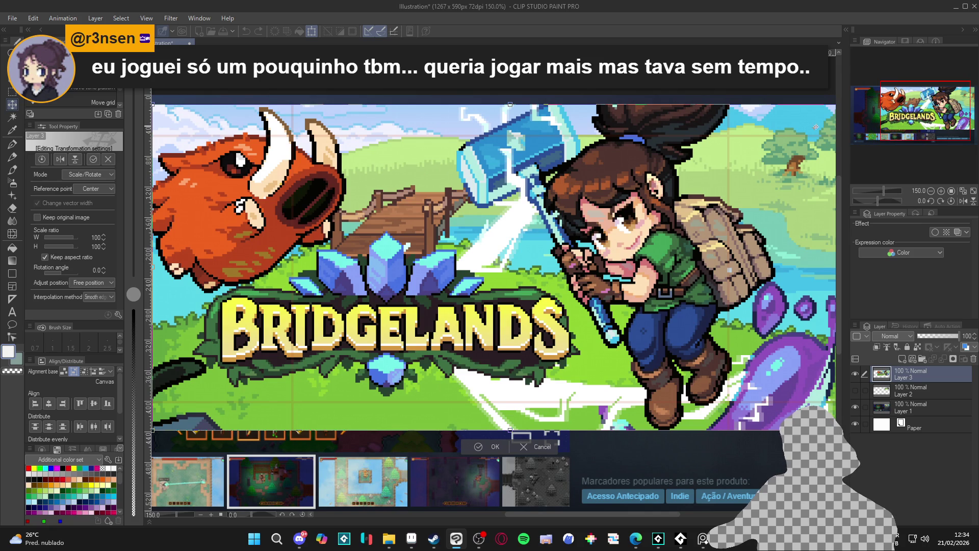
pyautogui.press('Return')
pyautogui.scroll(5, 556, 240)
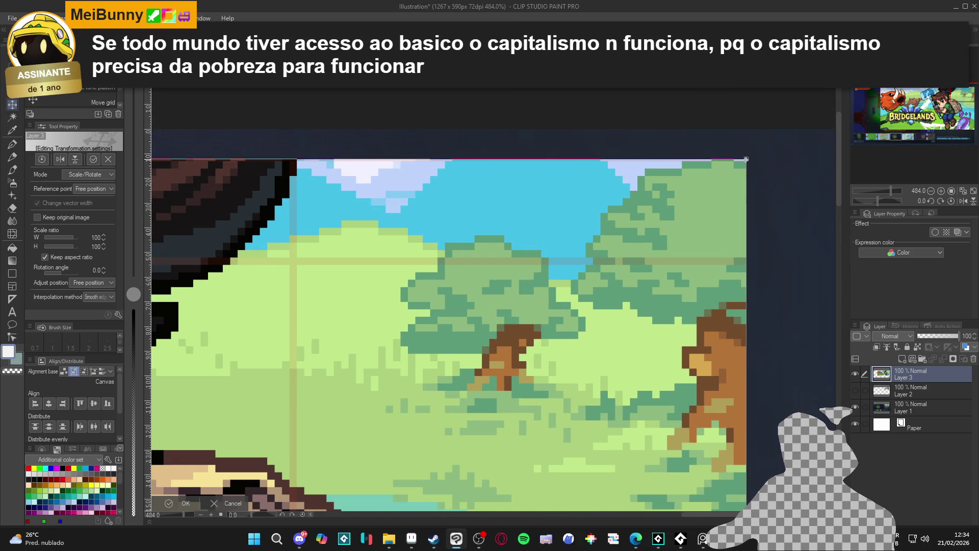
pyautogui.scroll(-6, 714, 193)
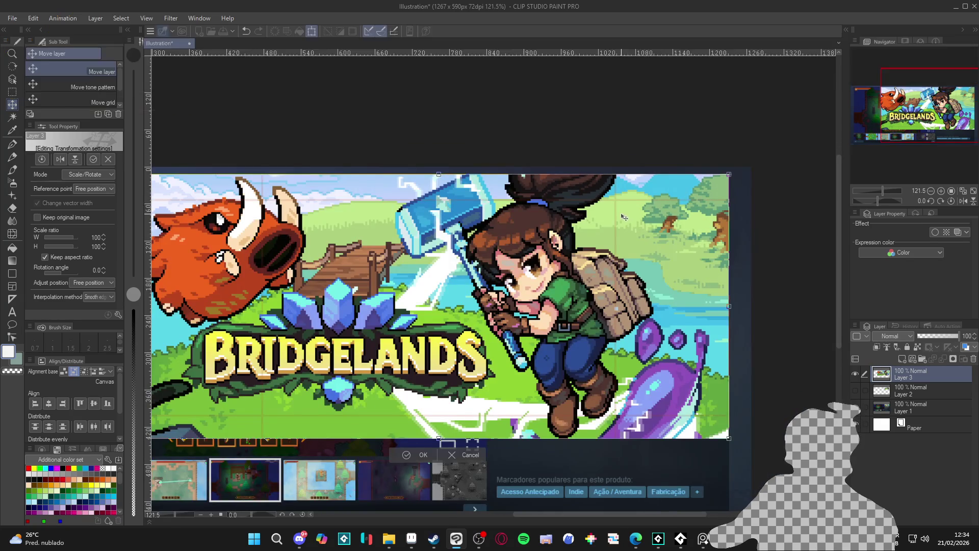
pyautogui.scroll(-2, 618, 223)
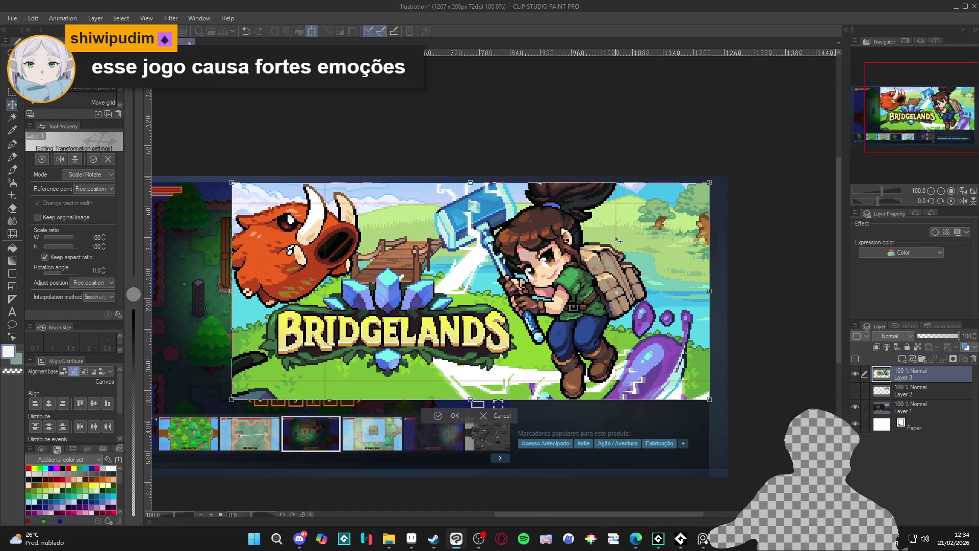
pyautogui.scroll(-1, 618, 252)
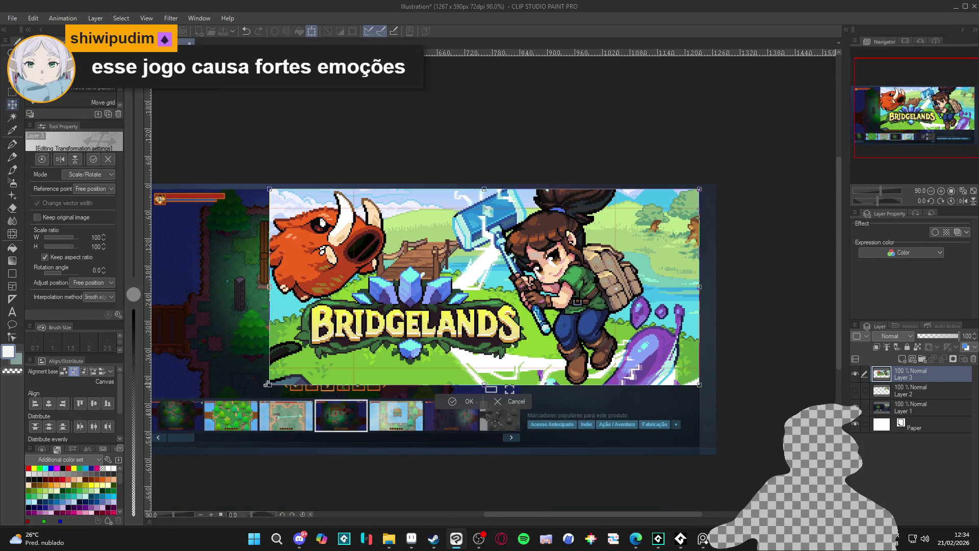
pyautogui.moveTo(271, 387)
pyautogui.mouseDown()
pyautogui.moveTo(466, 323)
pyautogui.moveTo(515, 259)
pyautogui.moveTo(547, 252)
pyautogui.mouseUp()
pyautogui.scroll(10, 547, 252)
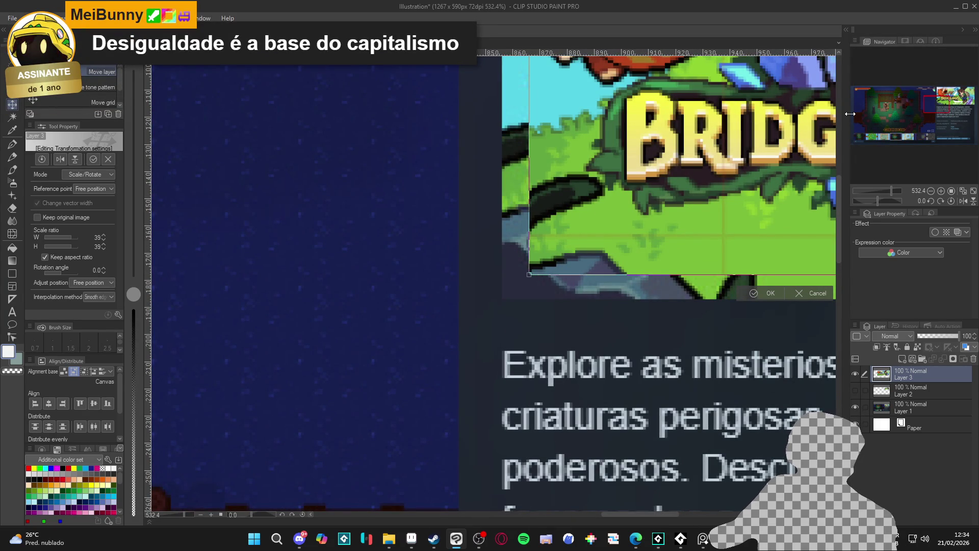
pyautogui.scroll(5, 499, 287)
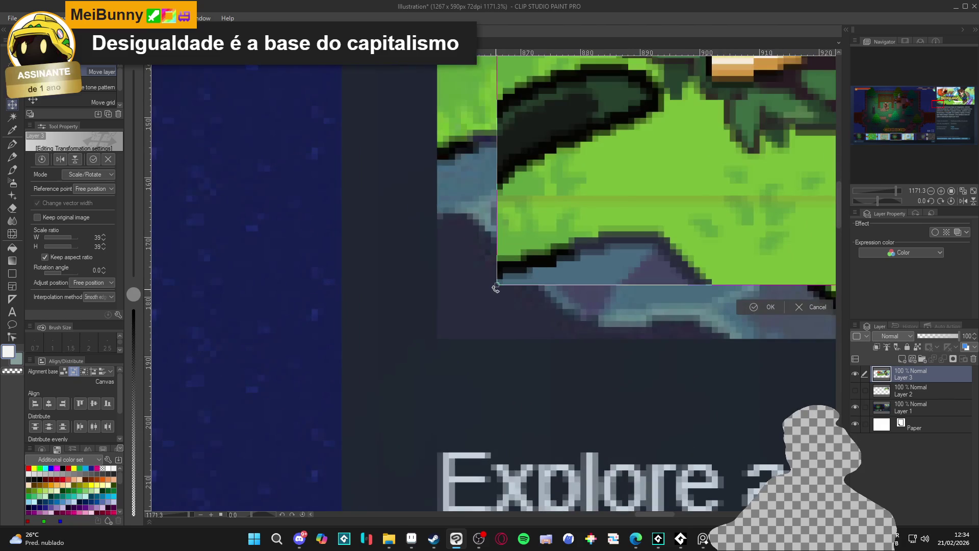
pyautogui.moveTo(498, 287)
pyautogui.mouseDown()
pyautogui.moveTo(437, 329)
pyautogui.moveTo(431, 365)
pyautogui.moveTo(449, 367)
pyautogui.moveTo(435, 356)
pyautogui.mouseUp()
pyautogui.scroll(-8, 444, 352)
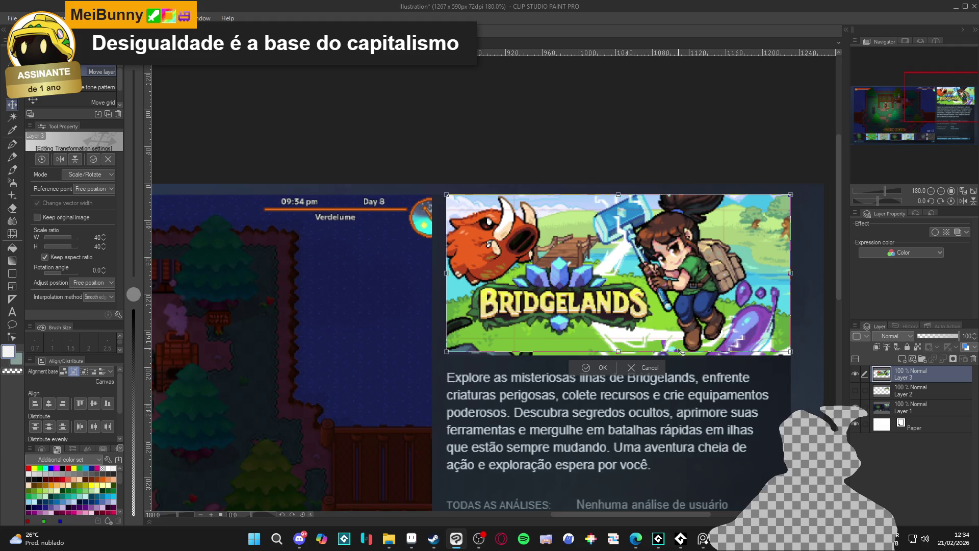
pyautogui.scroll(2, 651, 357)
pyautogui.scroll(2, 651, 357)
pyautogui.scroll(-2, 528, 351)
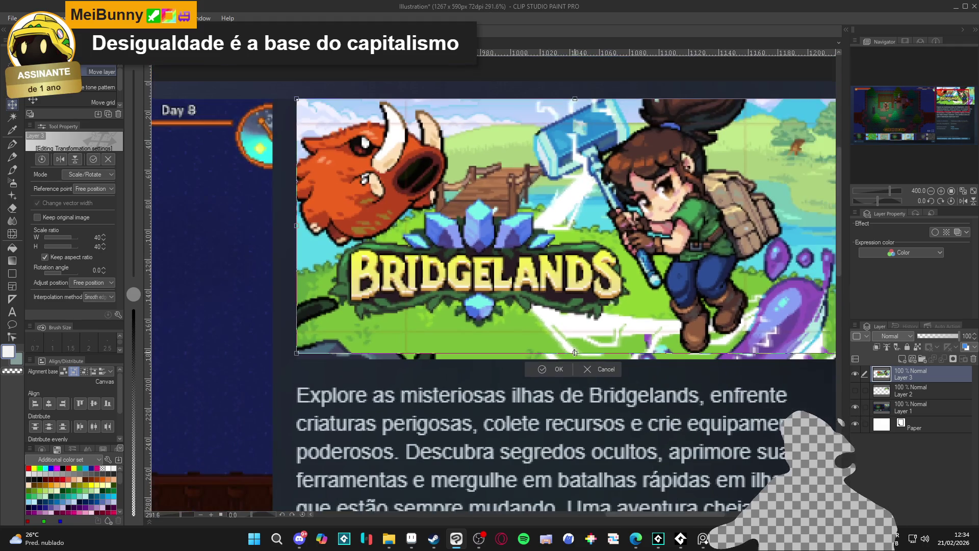
# Set the transform interpolation to Hard edges and apply the scaling.
pyautogui.click(103, 298)
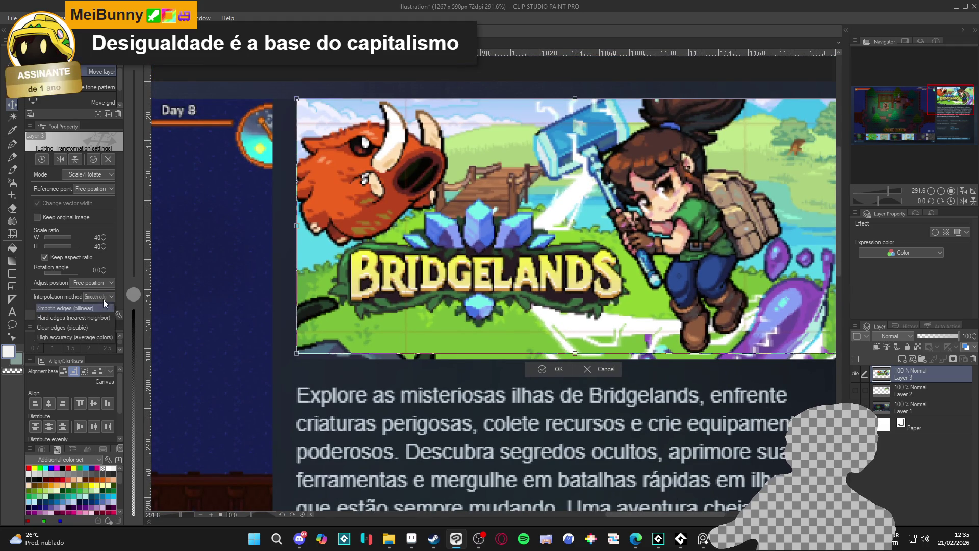
pyautogui.click(91, 323)
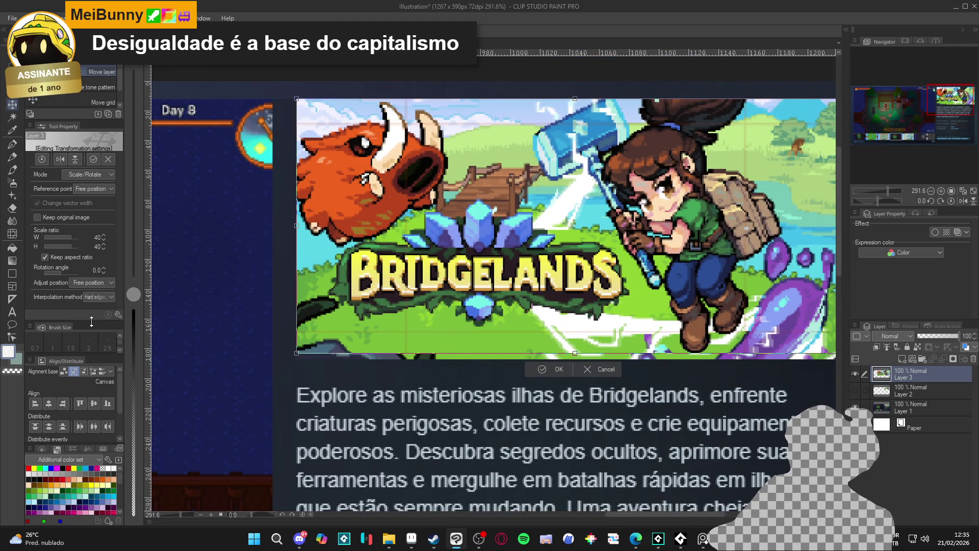
pyautogui.click(95, 283)
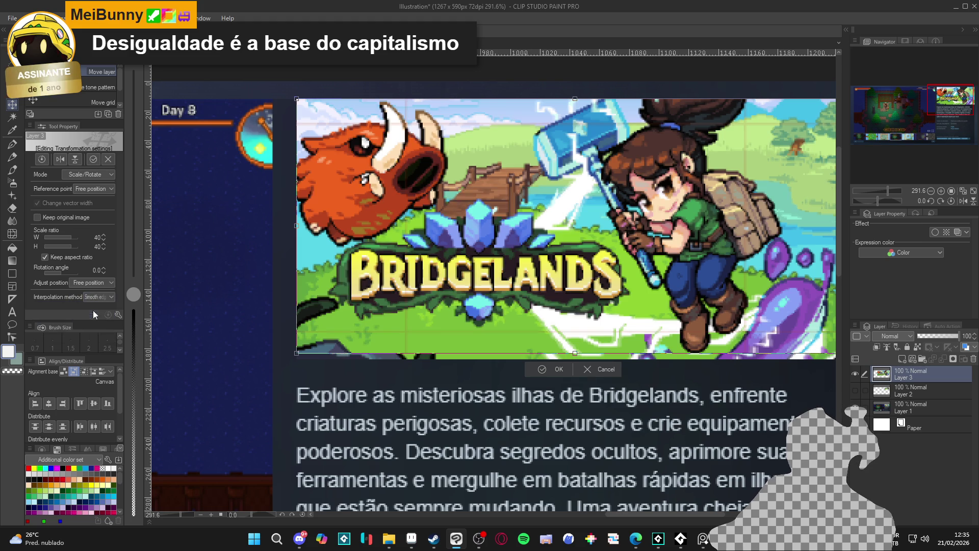
pyautogui.scroll(-1, 463, 320)
pyautogui.press('Return')
pyautogui.scroll(-1, 463, 319)
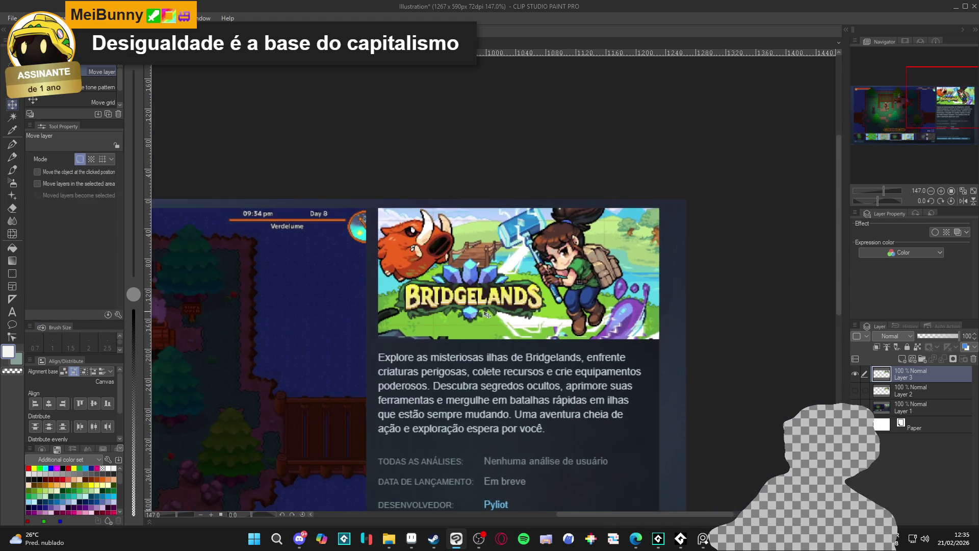
pyautogui.scroll(-1, 501, 310)
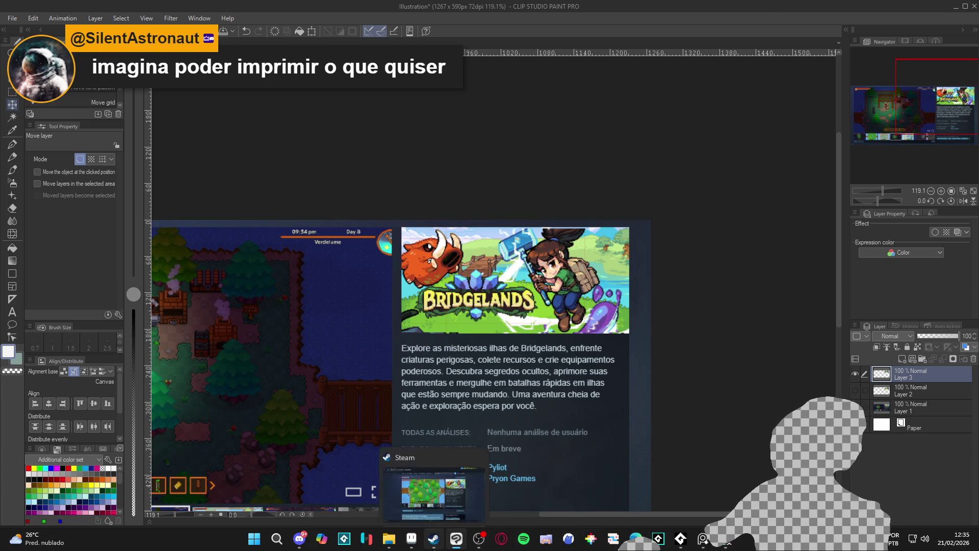
# Page Steam's Jogos recentes shelf to its last titles, then Alt+Tab back.
pyautogui.click(434, 547)
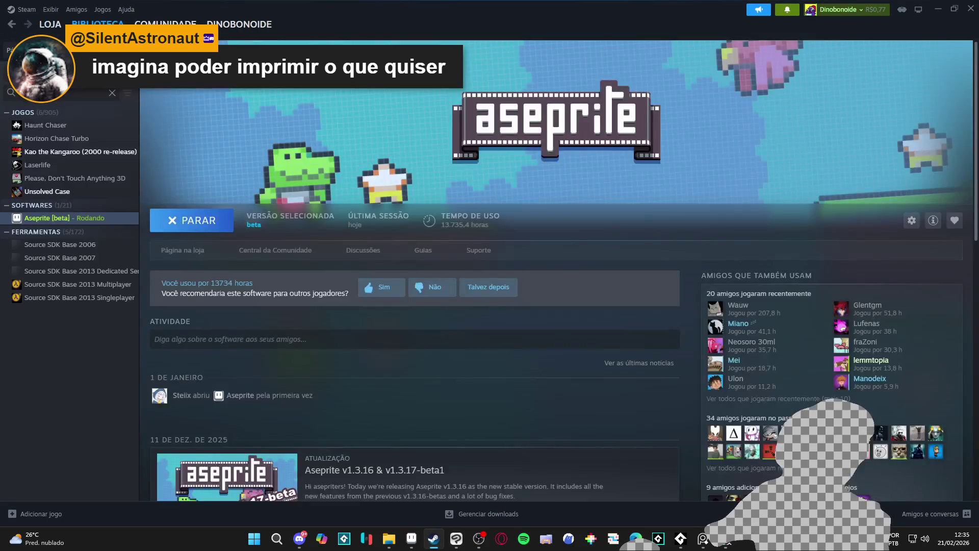
pyautogui.scroll(-5, 388, 182)
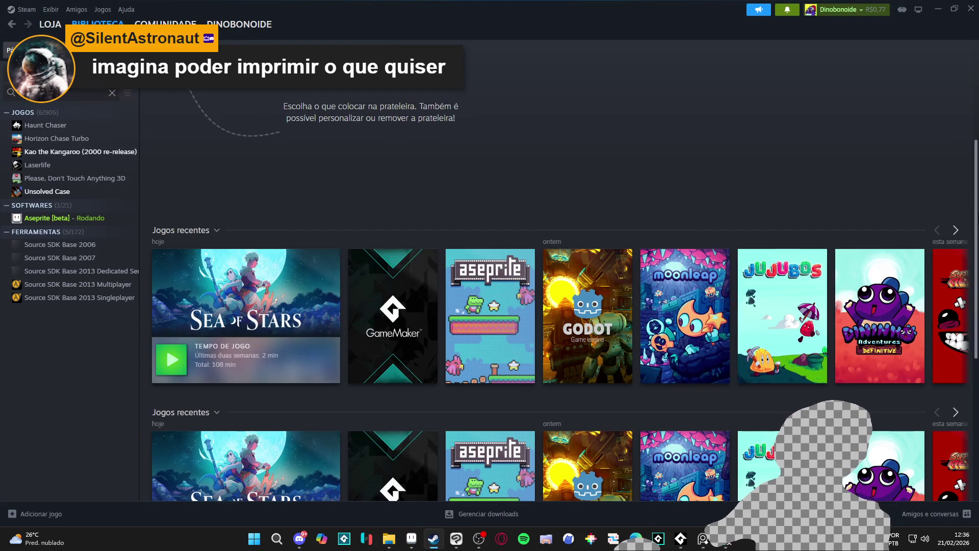
pyautogui.click(956, 230)
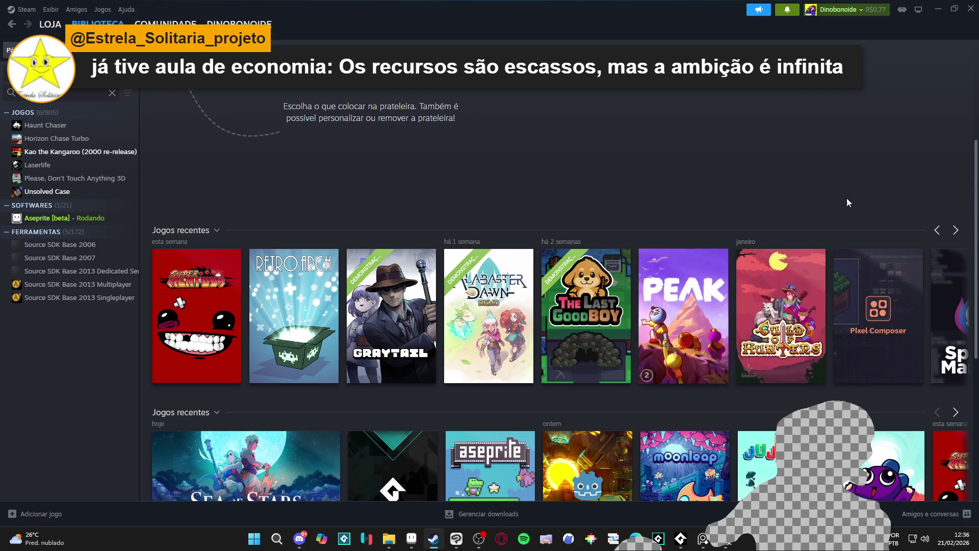
pyautogui.click(955, 230)
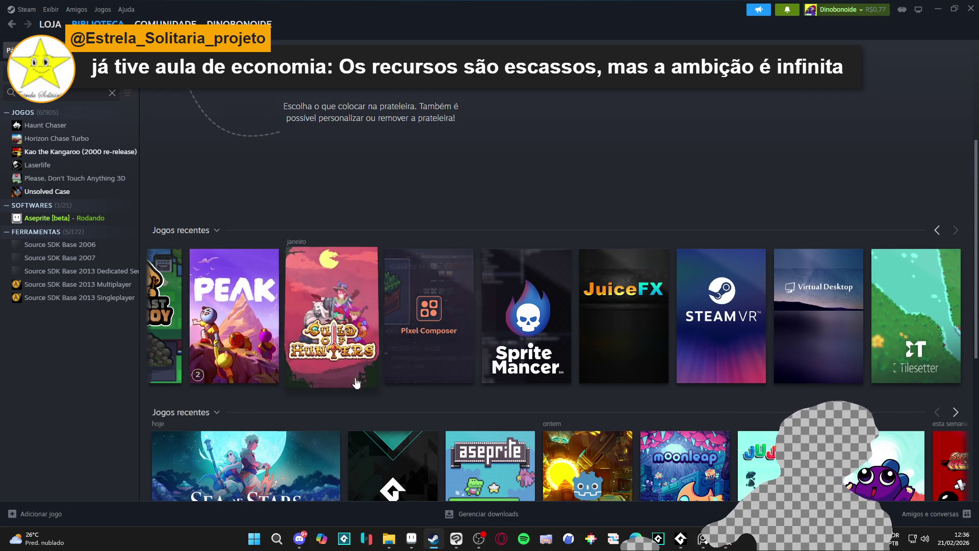
pyautogui.scroll(-2, 241, 456)
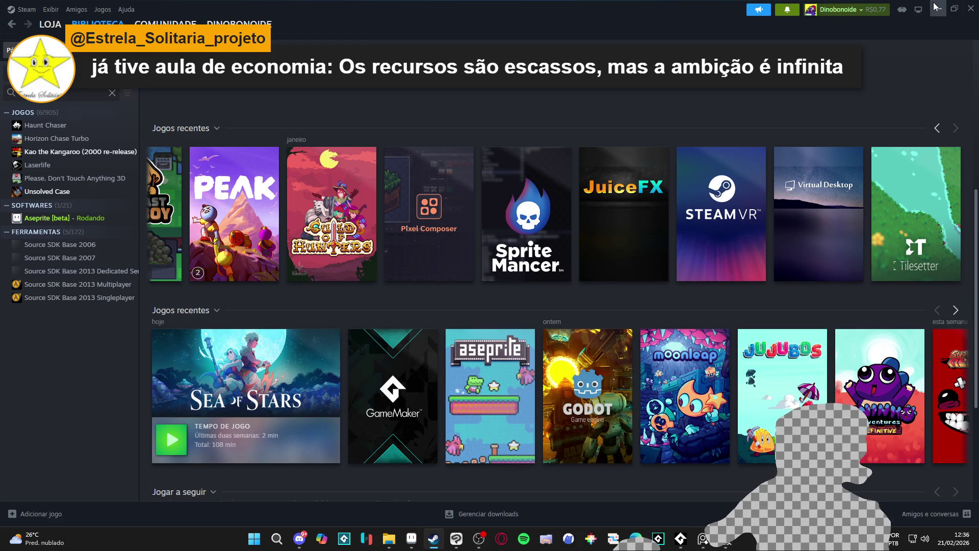
pyautogui.hotkey('alt', 'Tab')
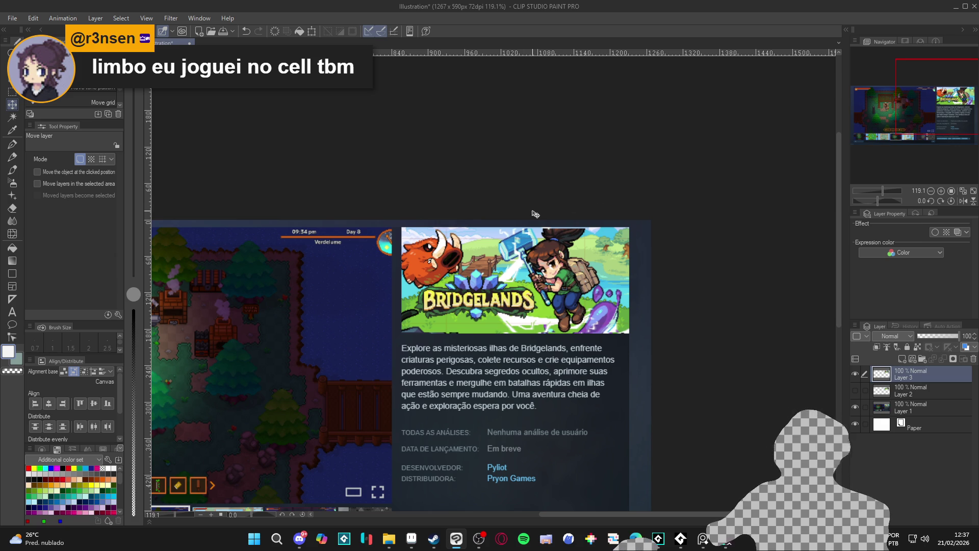
# Zoom around the mockup to inspect the cover in the header, then switch to Aseprite.
pyautogui.scroll(-3, 533, 214)
pyautogui.scroll(2, 525, 311)
pyautogui.scroll(1, 541, 255)
pyautogui.scroll(-1, 552, 206)
pyautogui.scroll(2, 552, 207)
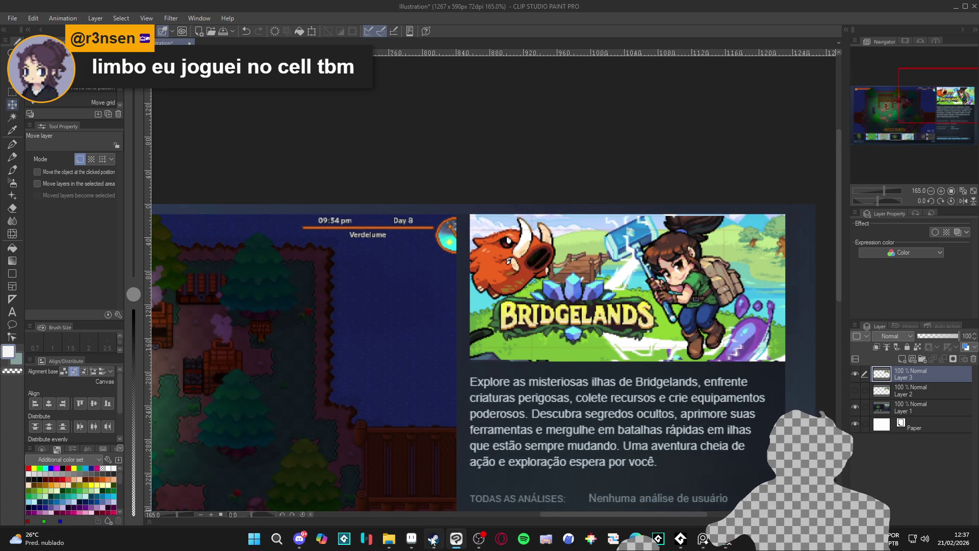
pyautogui.click(411, 538)
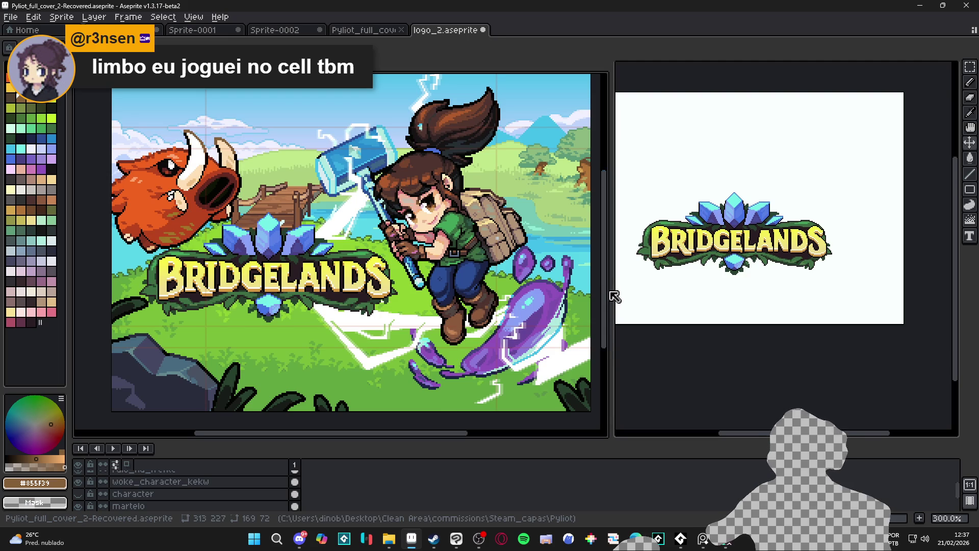
# Widen the canvas view, toggle the fg rock layer's visibility, and select that layer.
pyautogui.moveTo(614, 290); pyautogui.dragTo(661, 288)
pyautogui.moveTo(445, 289); pyautogui.dragTo(459, 306)
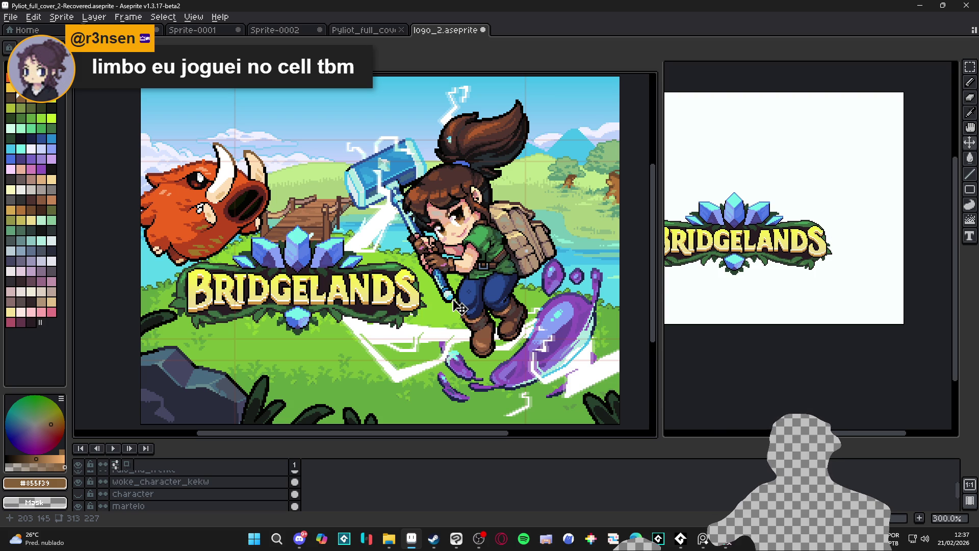
pyautogui.scroll(-1, 459, 306)
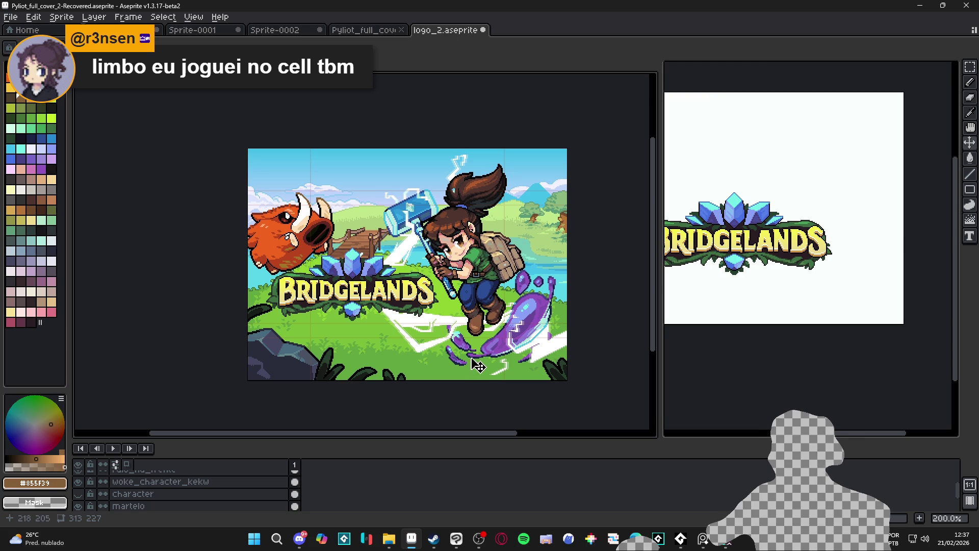
pyautogui.click(371, 305)
pyautogui.scroll(-1, 112, 484)
pyautogui.click(78, 488)
pyautogui.click(78, 489)
pyautogui.click(77, 488)
pyautogui.click(78, 489)
pyautogui.click(120, 490)
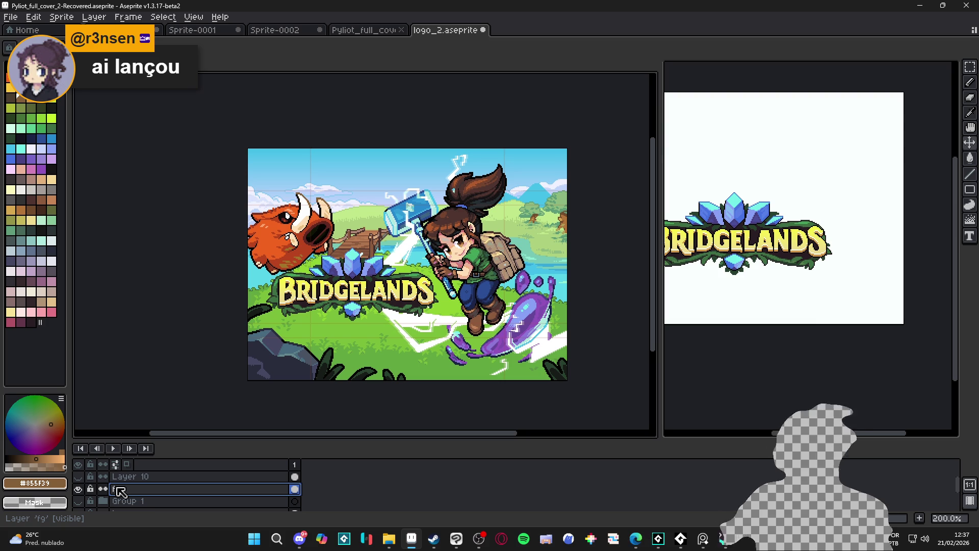
pyautogui.scroll(2, 120, 490)
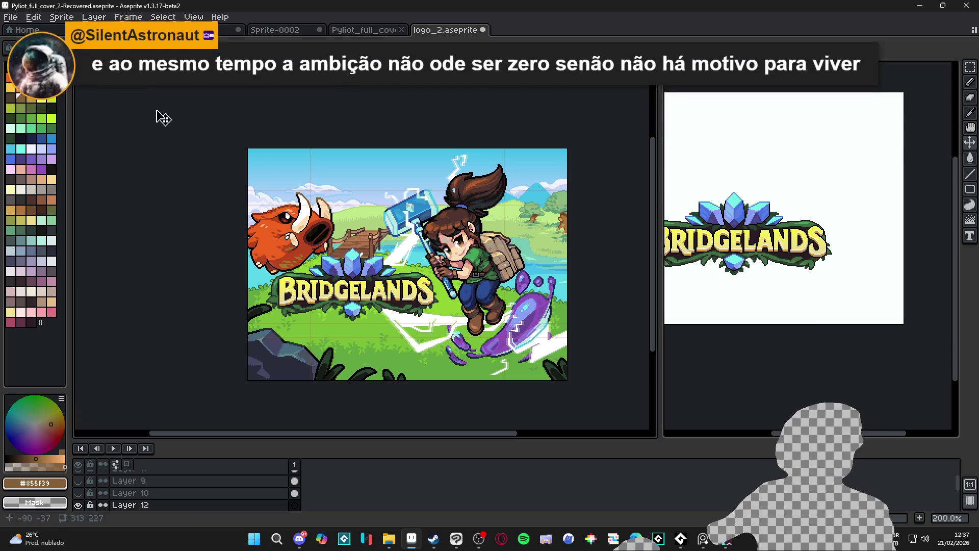
# Set a near-black working colour and choose the Gradient tool.
pyautogui.click(46, 465)
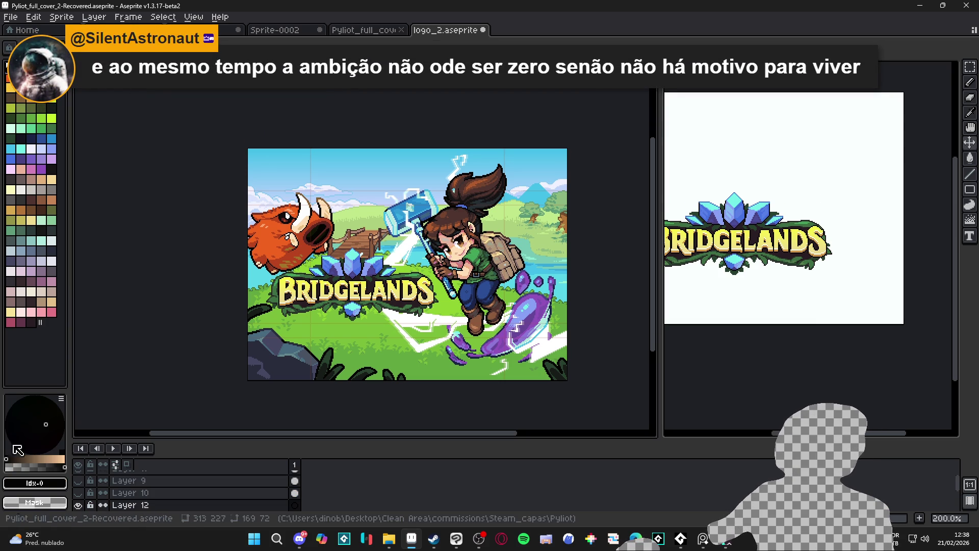
pyautogui.click(25, 466)
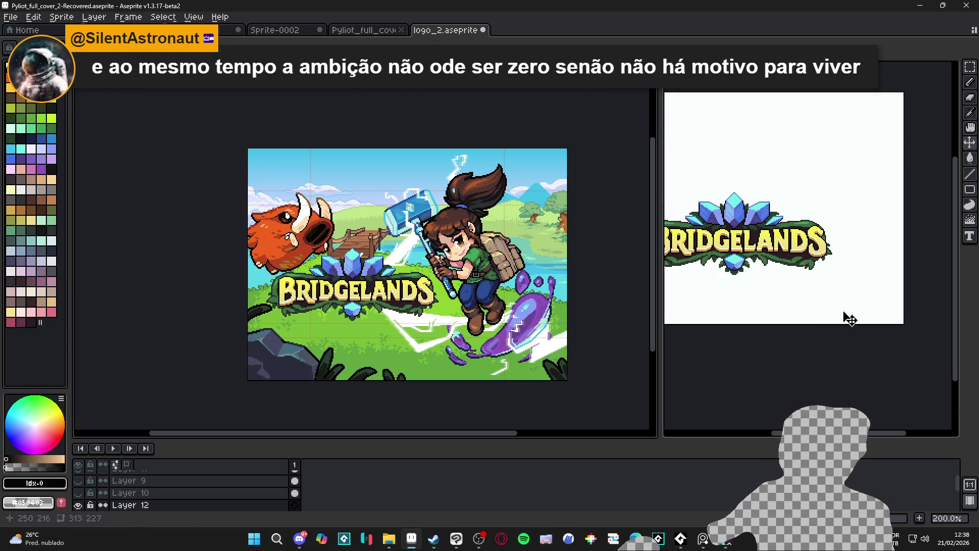
pyautogui.click(964, 207)
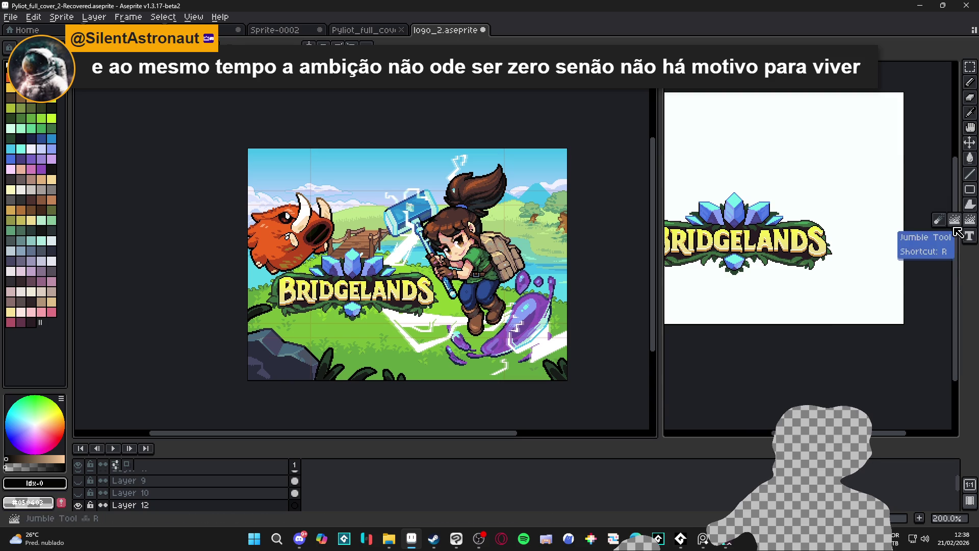
pyautogui.click(955, 159)
# Darken the cover's bottom with a dark gradient rising upward on Layer 12.
pyautogui.moveTo(408, 151); pyautogui.dragTo(407, 305)
pyautogui.hotkey('ctrl', 'z')
pyautogui.moveTo(417, 349)
pyautogui.mouseDown()
pyautogui.moveTo(445, 91)
pyautogui.moveTo(424, 123)
pyautogui.moveTo(424, 151)
pyautogui.mouseUp()
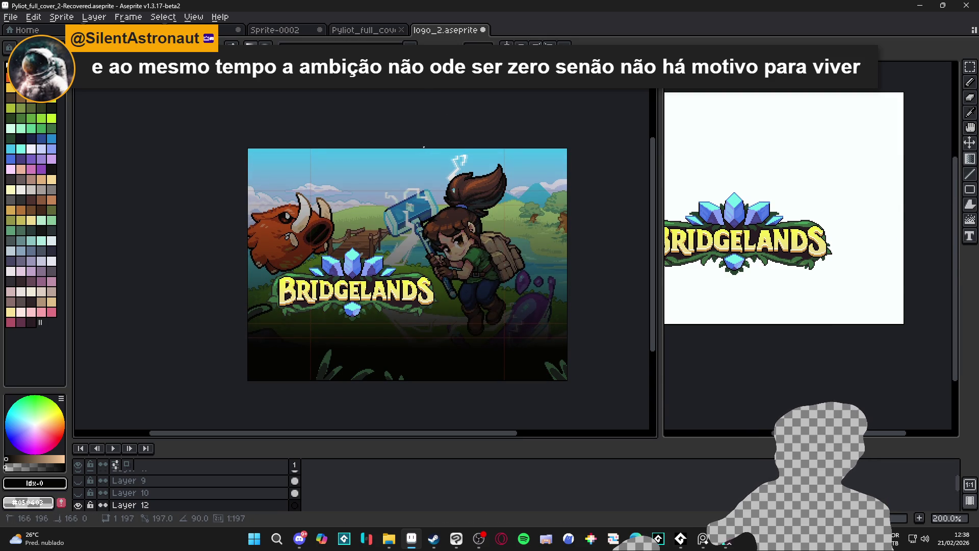
# Move Layer 12 down so it sits between the ponte and trees layers.
pyautogui.scroll(-2, 173, 482)
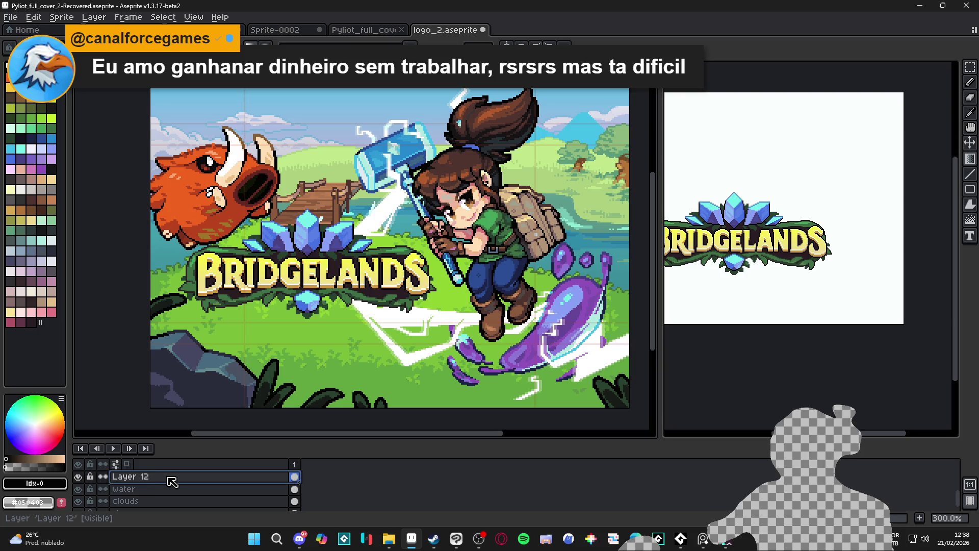
pyautogui.moveTo(172, 482)
pyautogui.mouseDown()
pyautogui.moveTo(173, 498)
pyautogui.moveTo(168, 480)
pyautogui.mouseUp()
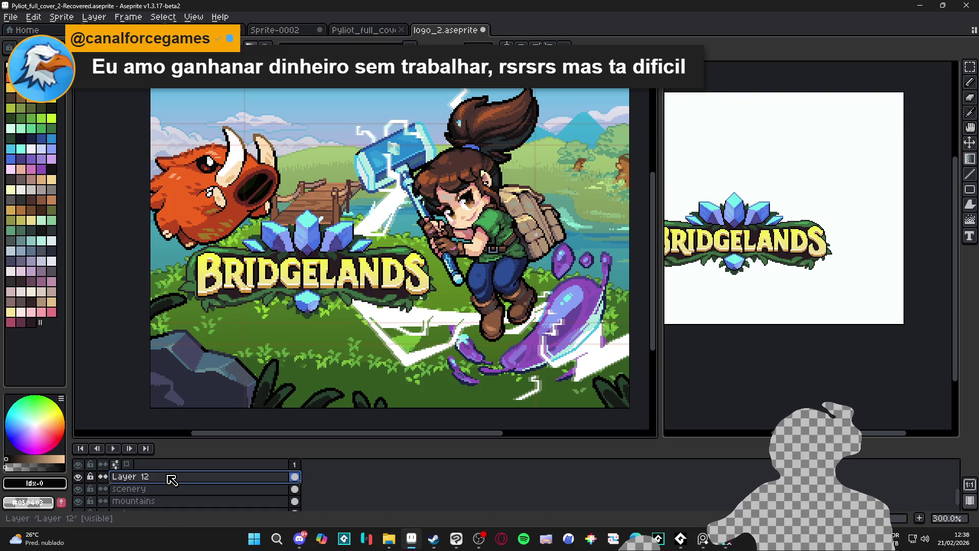
pyautogui.scroll(1, 171, 485)
pyautogui.moveTo(169, 490); pyautogui.dragTo(175, 484)
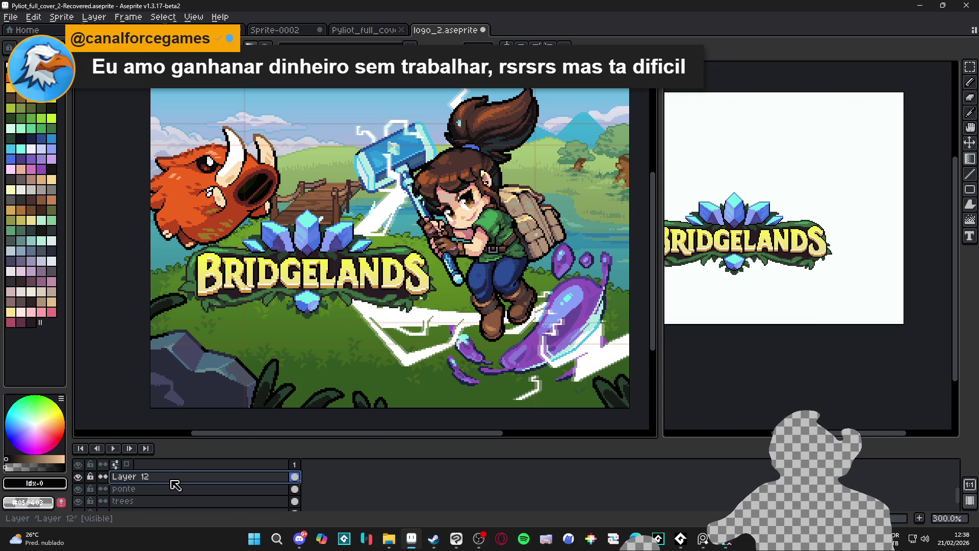
# Toggle Layer 12's visibility repeatedly to compare the shading, leaving it shown.
pyautogui.scroll(-1, 460, 292)
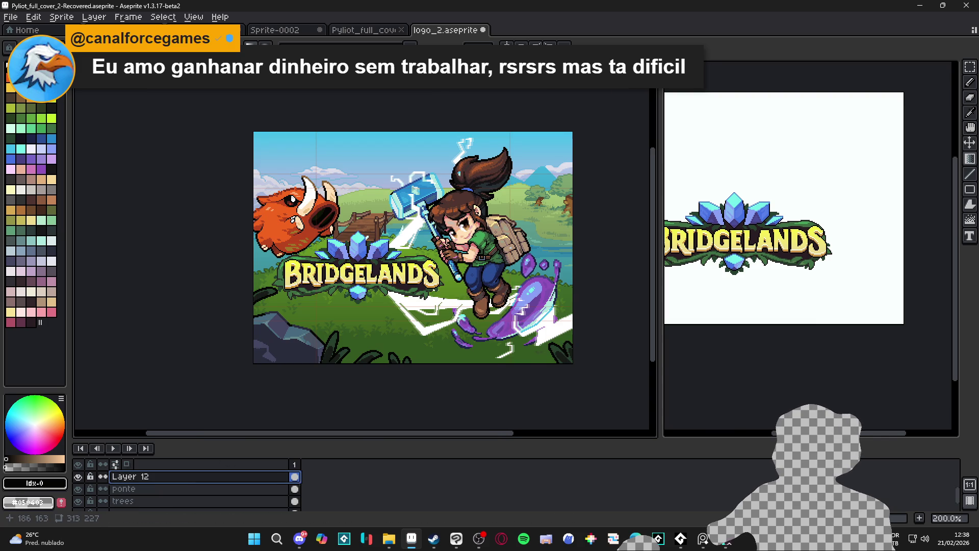
pyautogui.moveTo(442, 298); pyautogui.dragTo(456, 314)
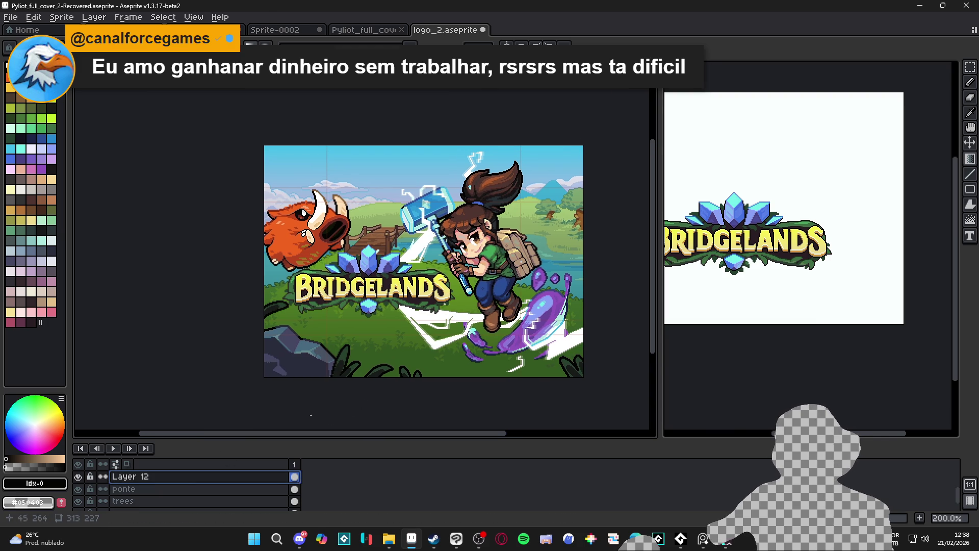
pyautogui.click(82, 477)
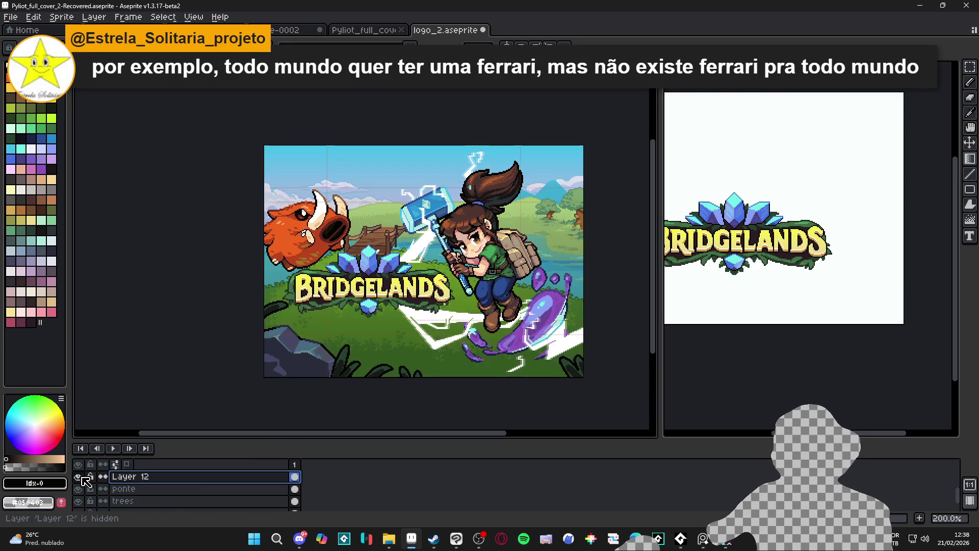
pyautogui.click(82, 478)
pyautogui.doubleClick(83, 477)
pyautogui.doubleClick(82, 478)
pyautogui.doubleClick(83, 477)
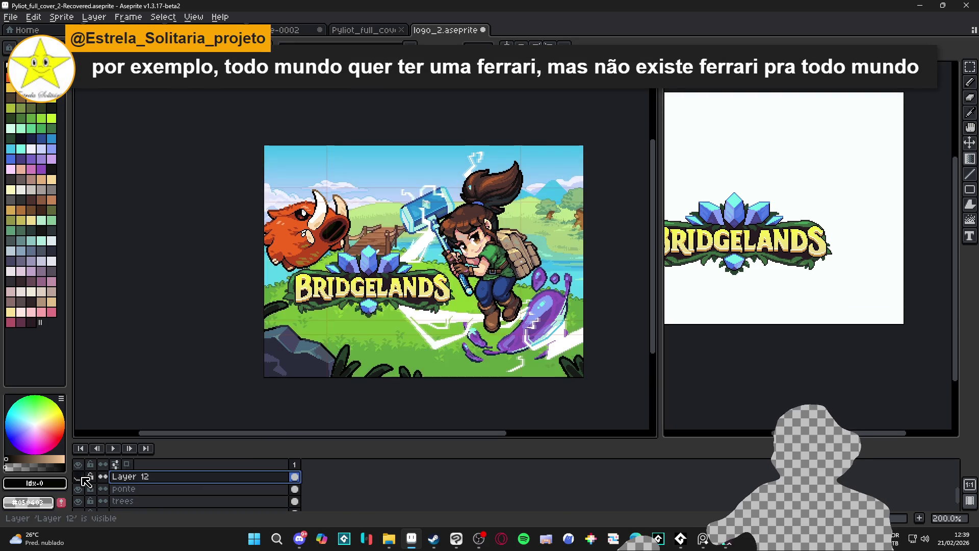
pyautogui.click(82, 478)
pyautogui.doubleClick(82, 478)
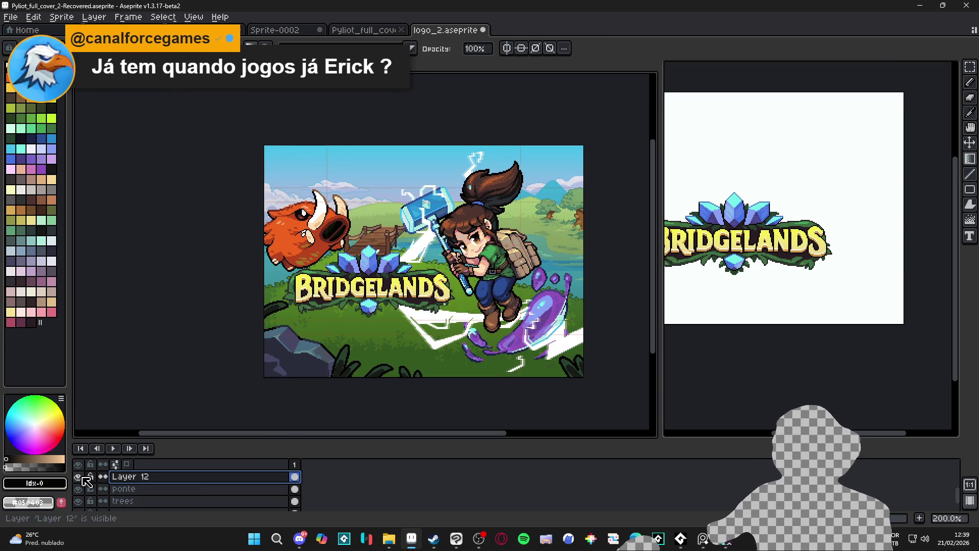
pyautogui.click(82, 478)
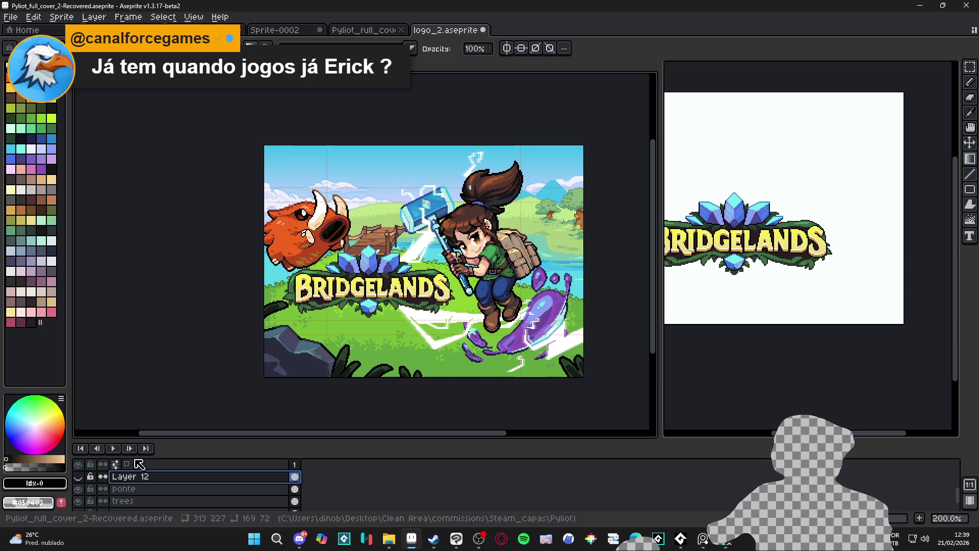
pyautogui.scroll(1, 489, 285)
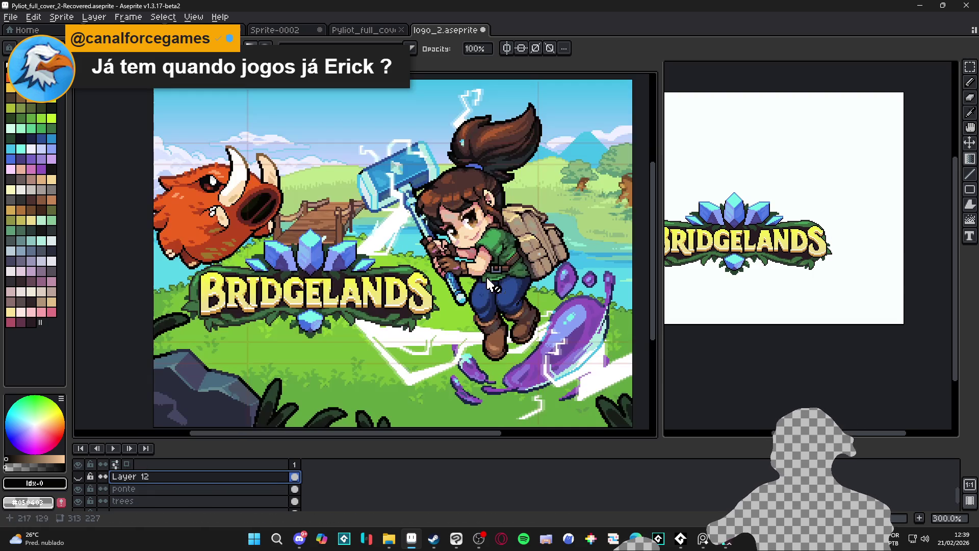
pyautogui.scroll(-1, 492, 289)
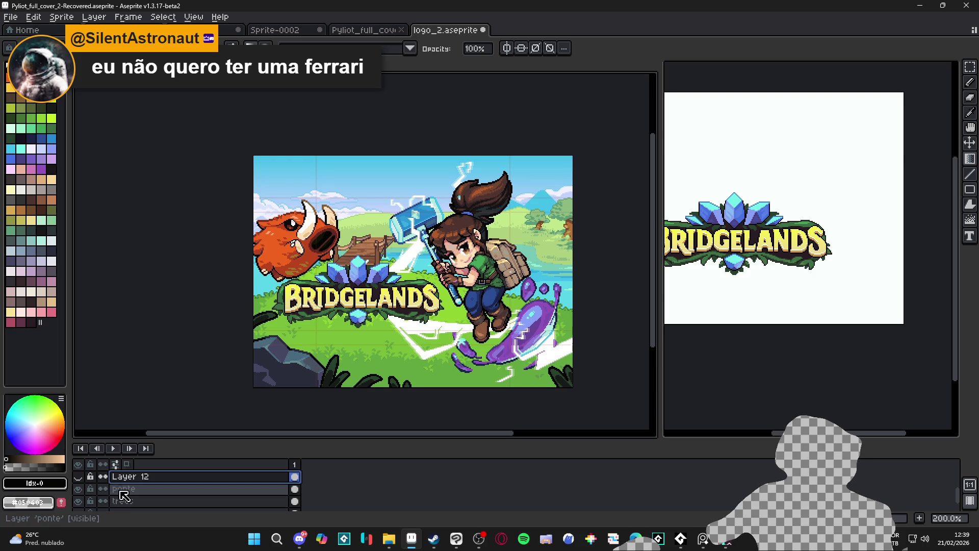
pyautogui.click(79, 477)
# Delete Layer 12 along with its gradient shading.
pyautogui.click(79, 477)
pyautogui.click(79, 478)
pyautogui.click(79, 477)
pyautogui.click(79, 477)
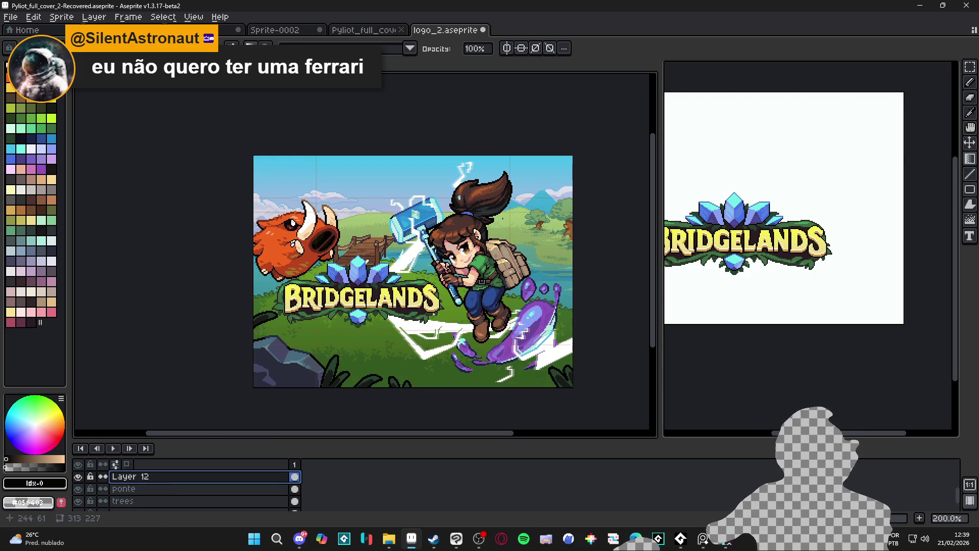
pyautogui.press('Delete')
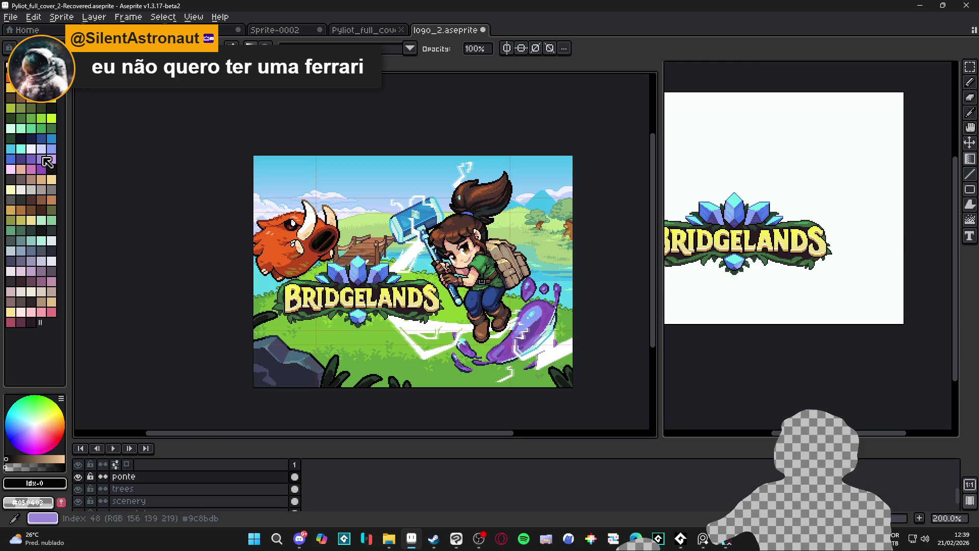
# Pick the dark green colour and switch to the line tool.
pyautogui.click(40, 107)
pyautogui.press('l')
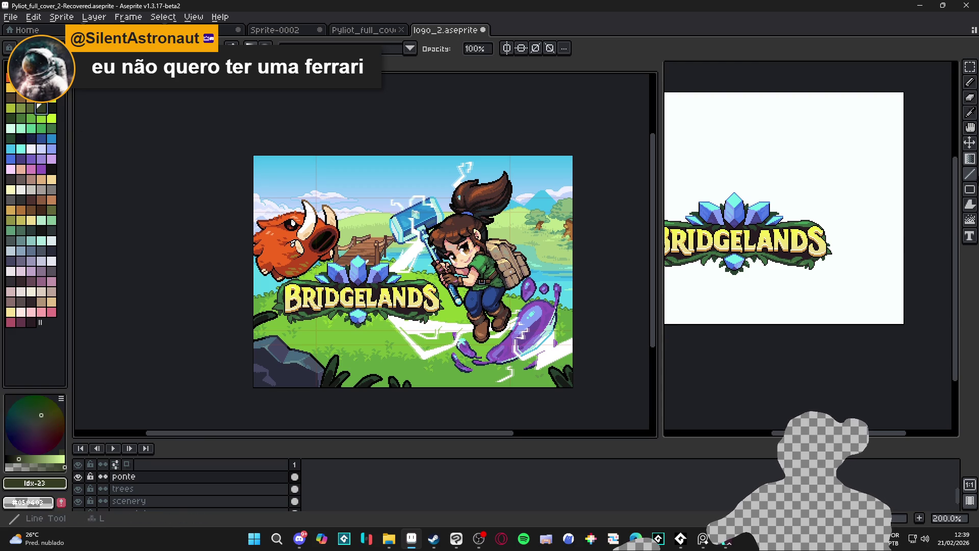
pyautogui.hotkey('ctrl', 'z')
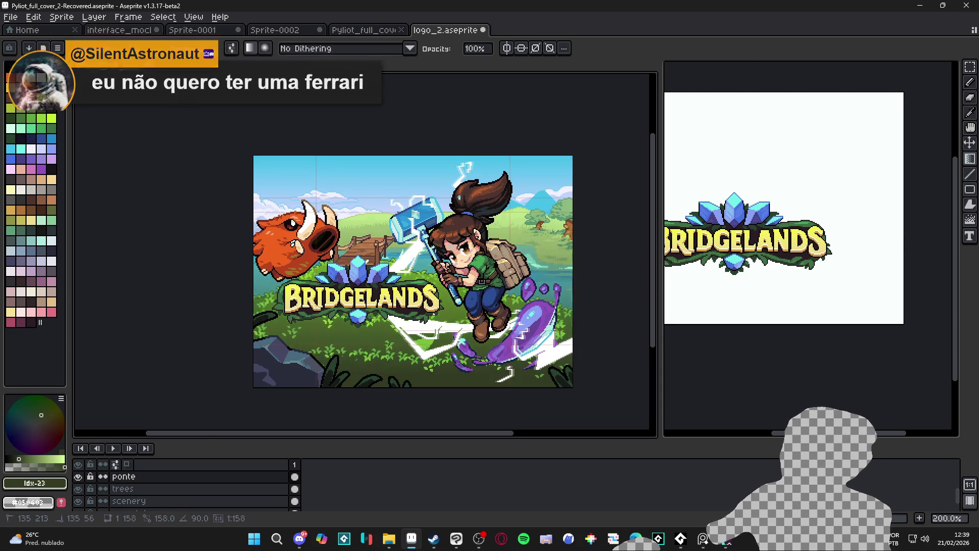
# Move the ponte layer above the hod layer and clear the selection.
pyautogui.scroll(1, 175, 499)
pyautogui.click(173, 492)
pyautogui.moveTo(187, 490)
pyautogui.mouseDown()
pyautogui.moveTo(184, 479)
pyautogui.moveTo(189, 501)
pyautogui.mouseUp()
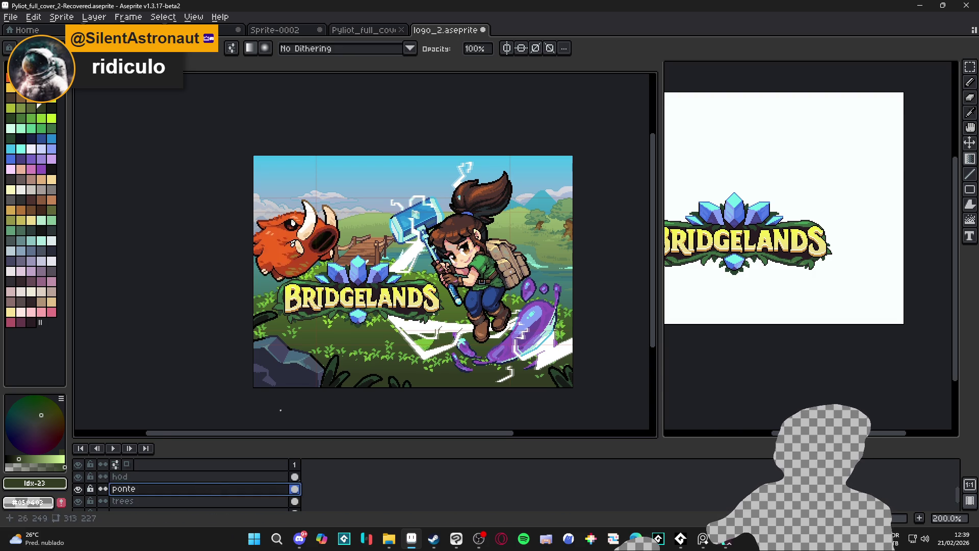
pyautogui.scroll(1, 362, 365)
pyautogui.hotkey('ctrl', 'd')
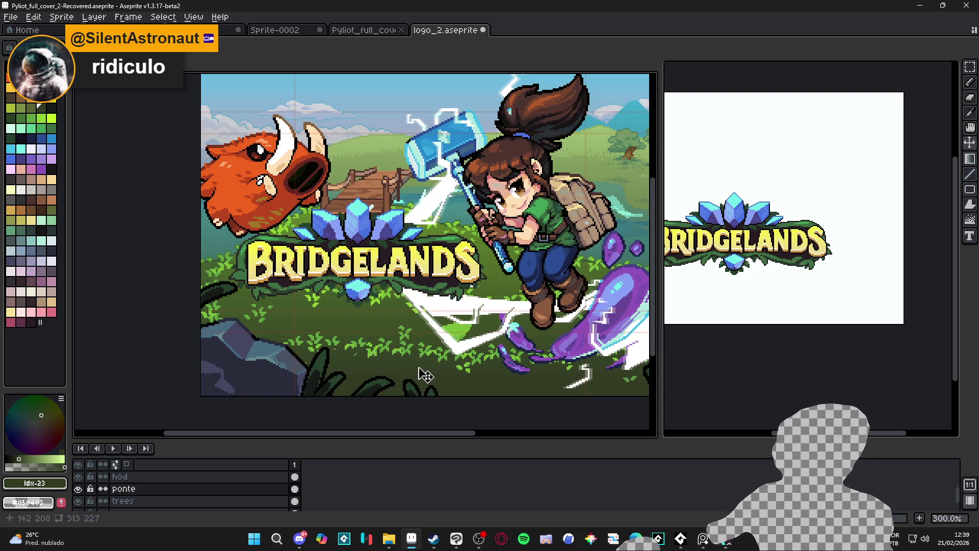
pyautogui.moveTo(401, 357); pyautogui.dragTo(431, 361)
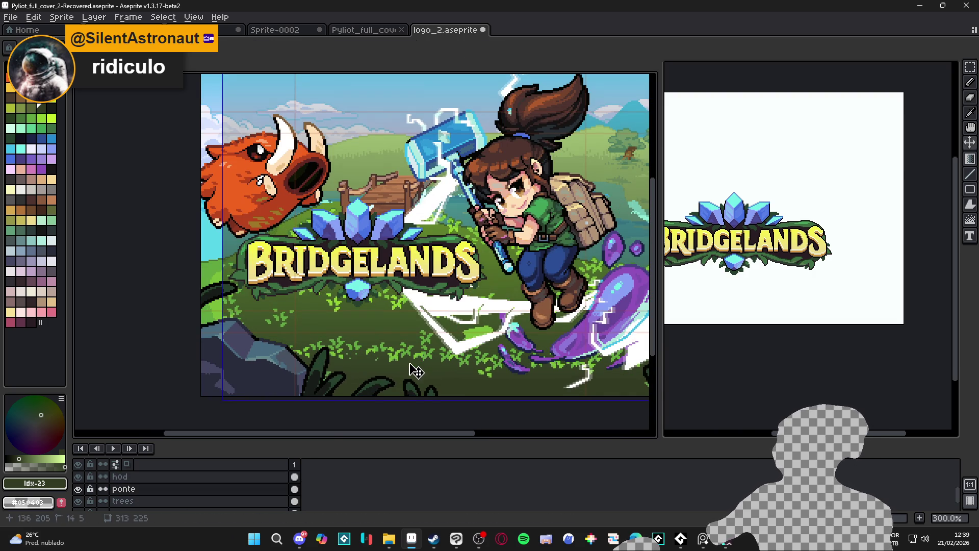
pyautogui.hotkey('ctrl', 'z')
# Make the ponte layer visible and hide the hod grass-detail layer.
pyautogui.click(204, 476)
pyautogui.click(78, 491)
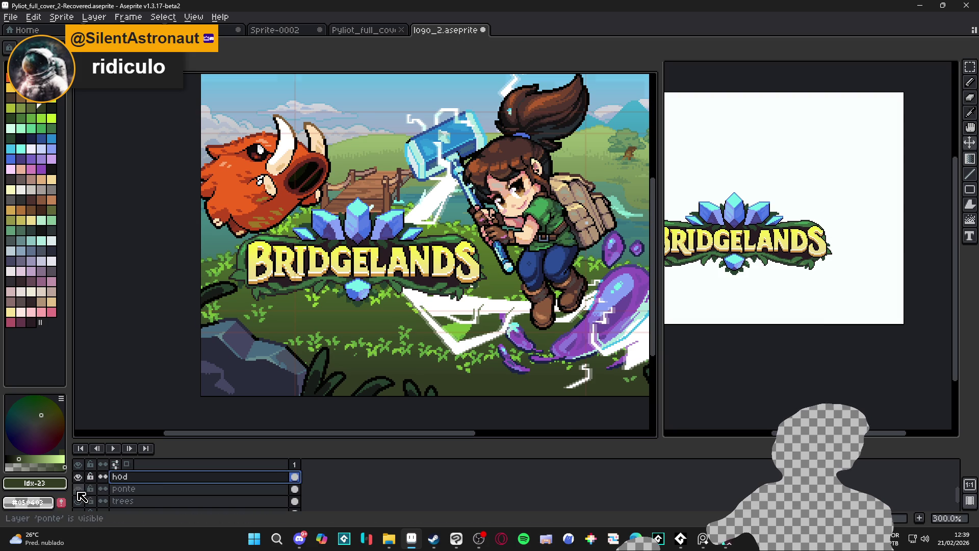
pyautogui.click(78, 476)
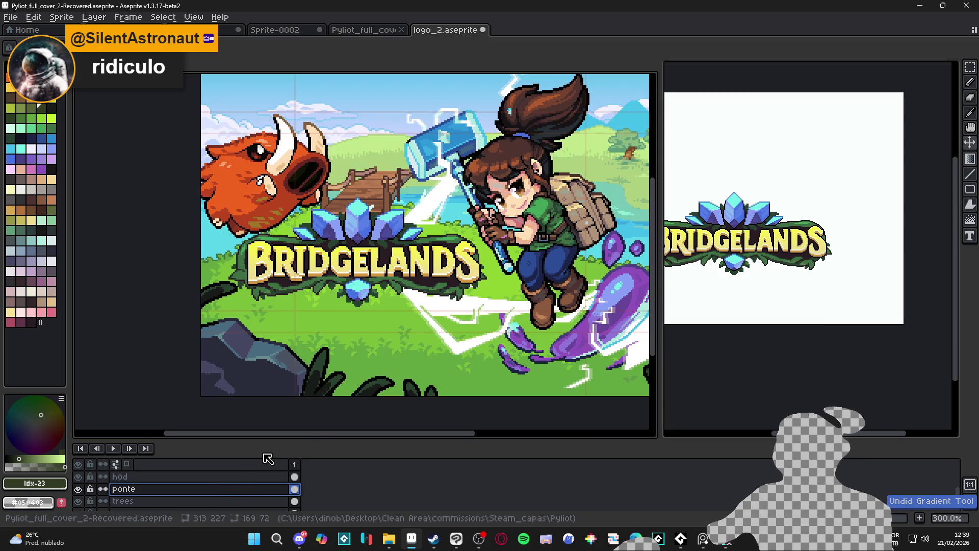
pyautogui.click(220, 489)
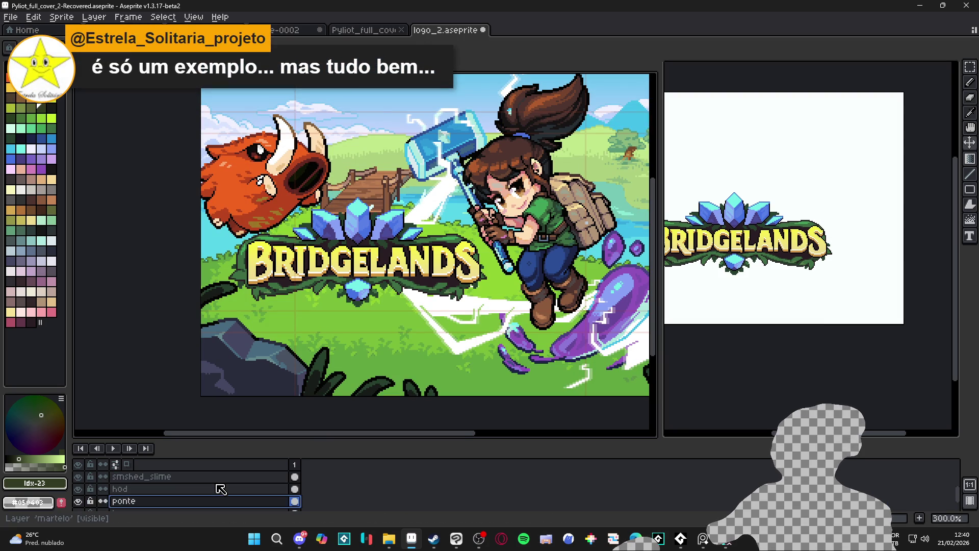
pyautogui.scroll(-10, 221, 489)
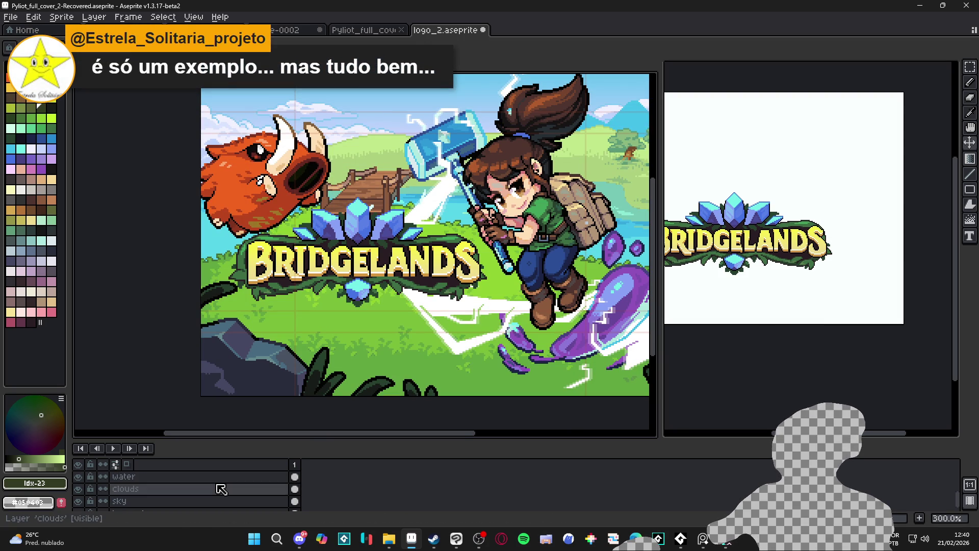
pyautogui.scroll(5, 179, 493)
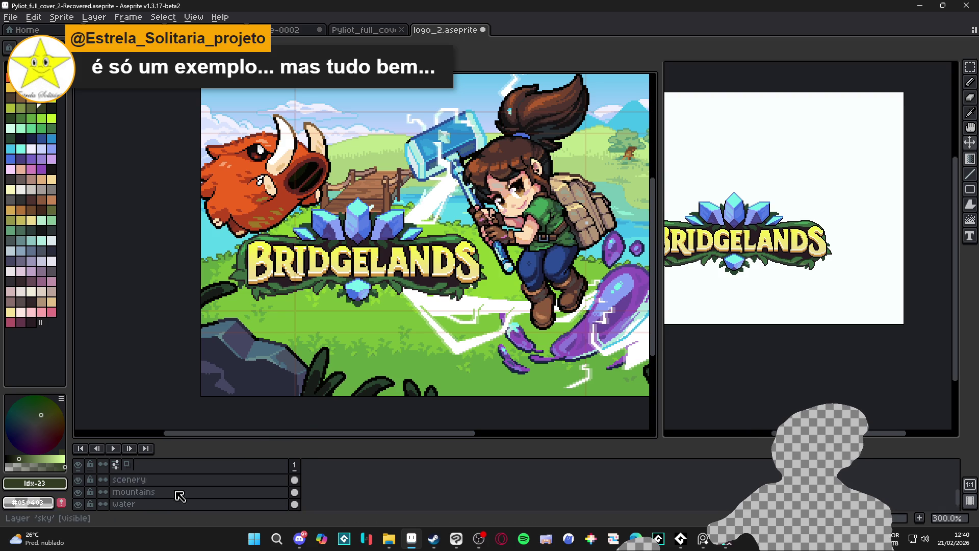
pyautogui.scroll(-1, 454, 293)
pyautogui.scroll(2, 454, 293)
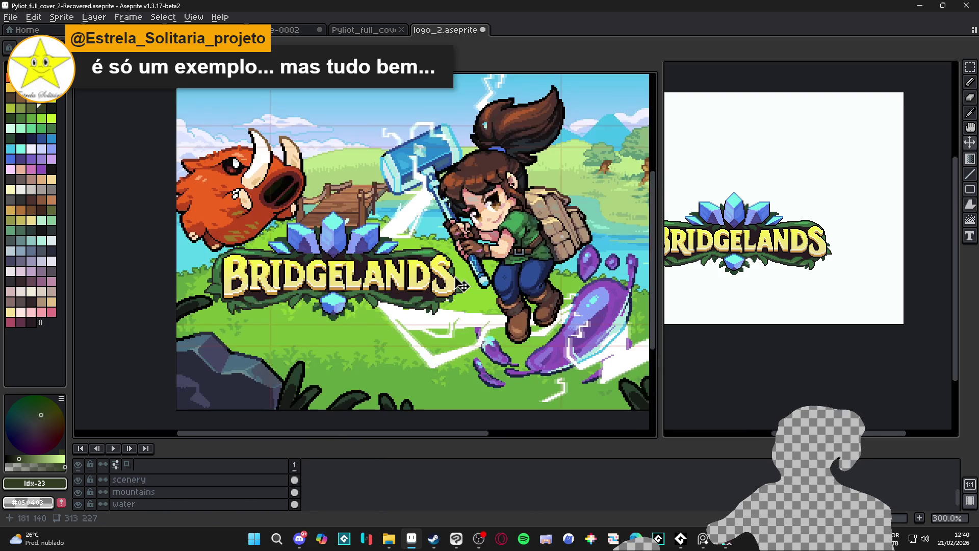